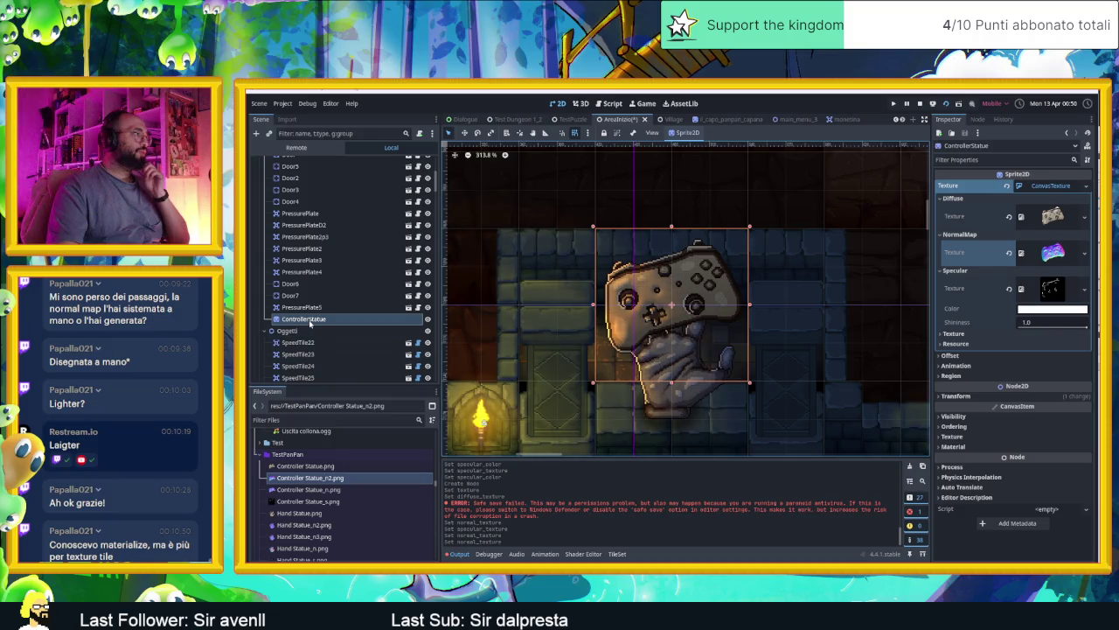
# - Reparent ControllerStatue under HandStatue, placing it just below LightTextyre
pyautogui.click(293, 319)
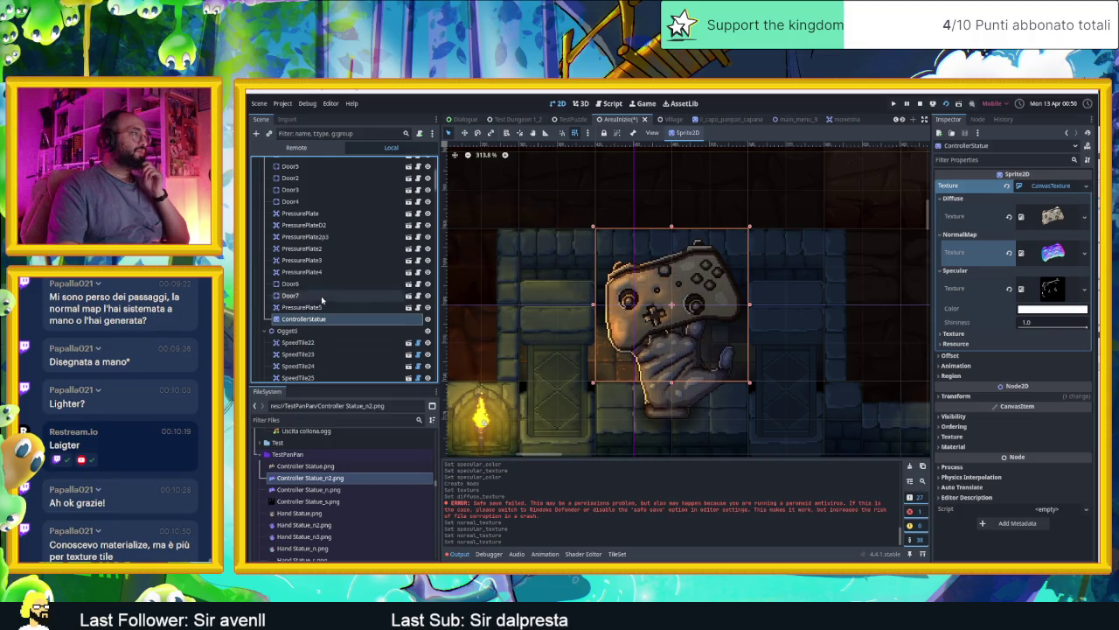
pyautogui.scroll(5, 322, 300)
pyautogui.scroll(-3, 322, 300)
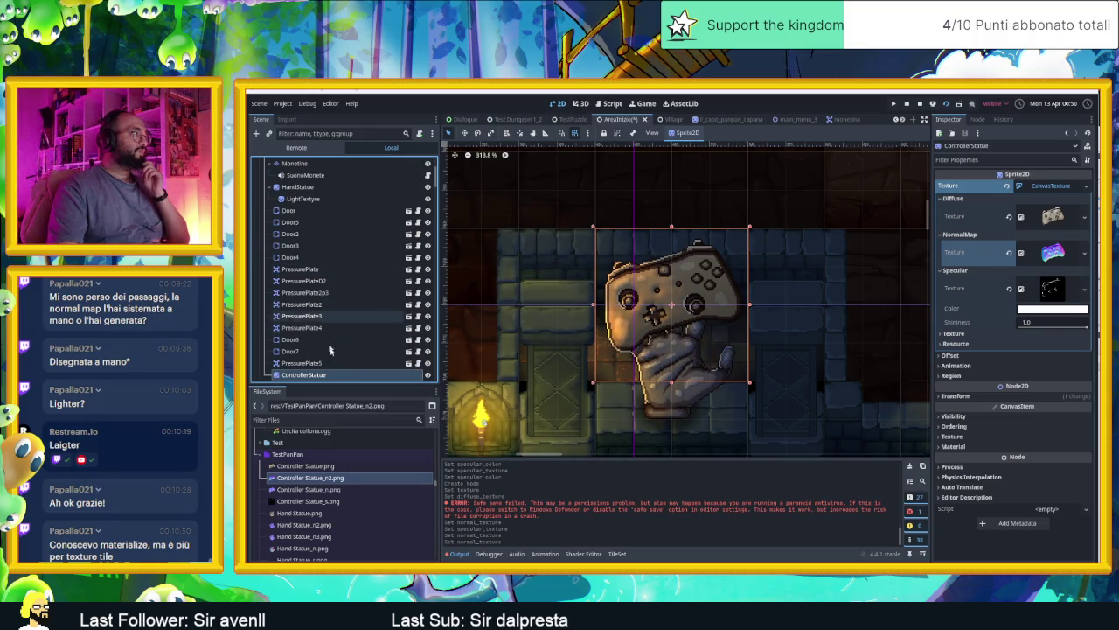
pyautogui.doubleClick(313, 374)
pyautogui.click(271, 376)
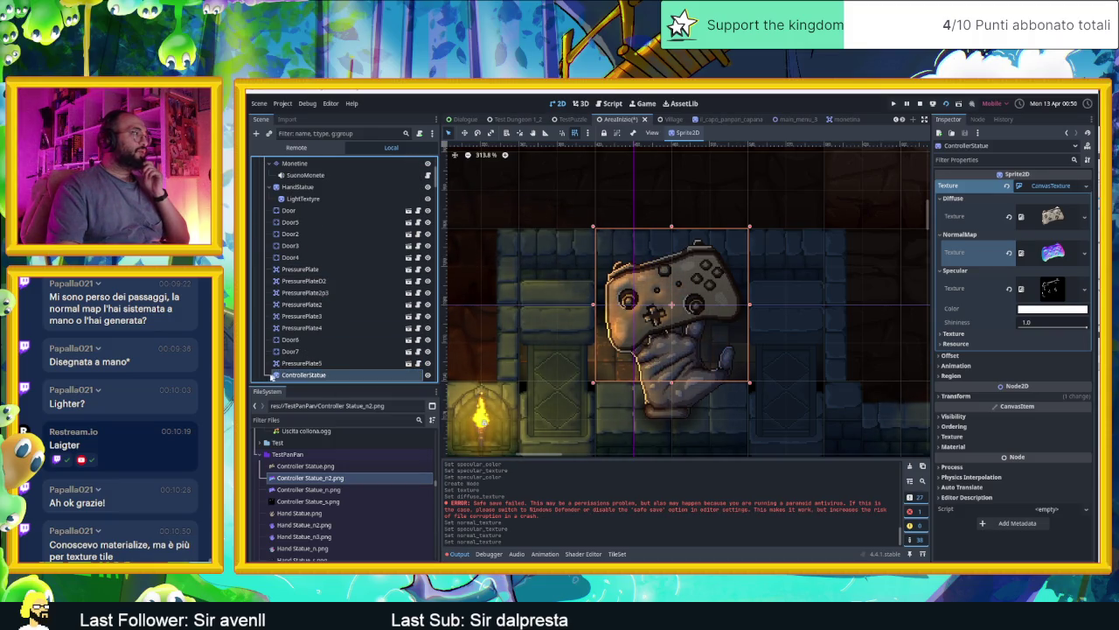
pyautogui.moveTo(274, 376); pyautogui.dragTo(314, 207)
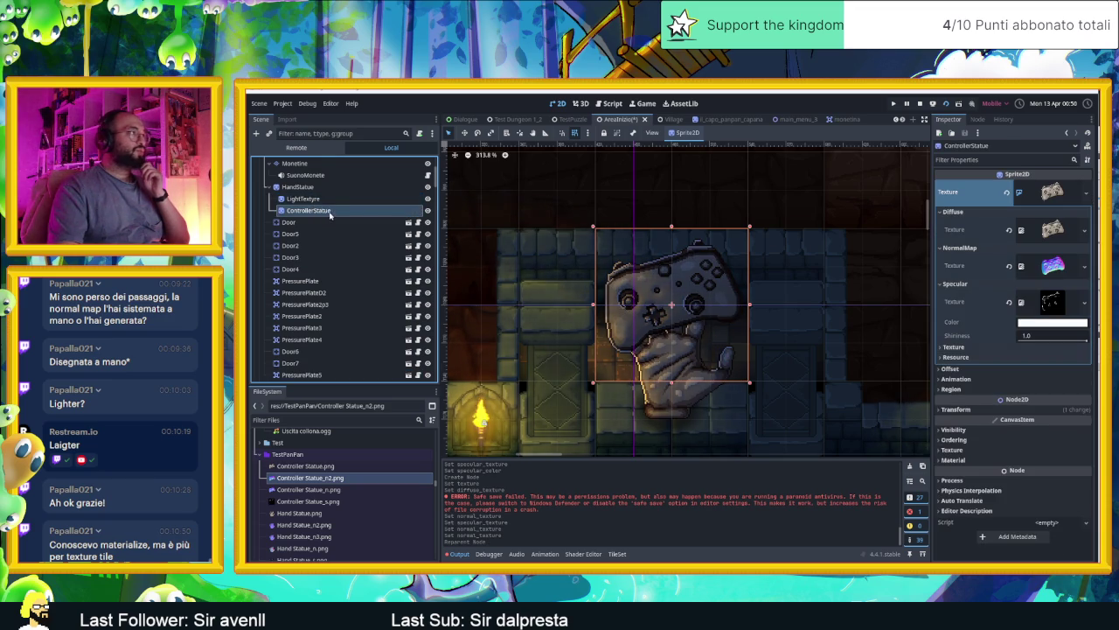
pyautogui.click(317, 199)
pyautogui.click(350, 210)
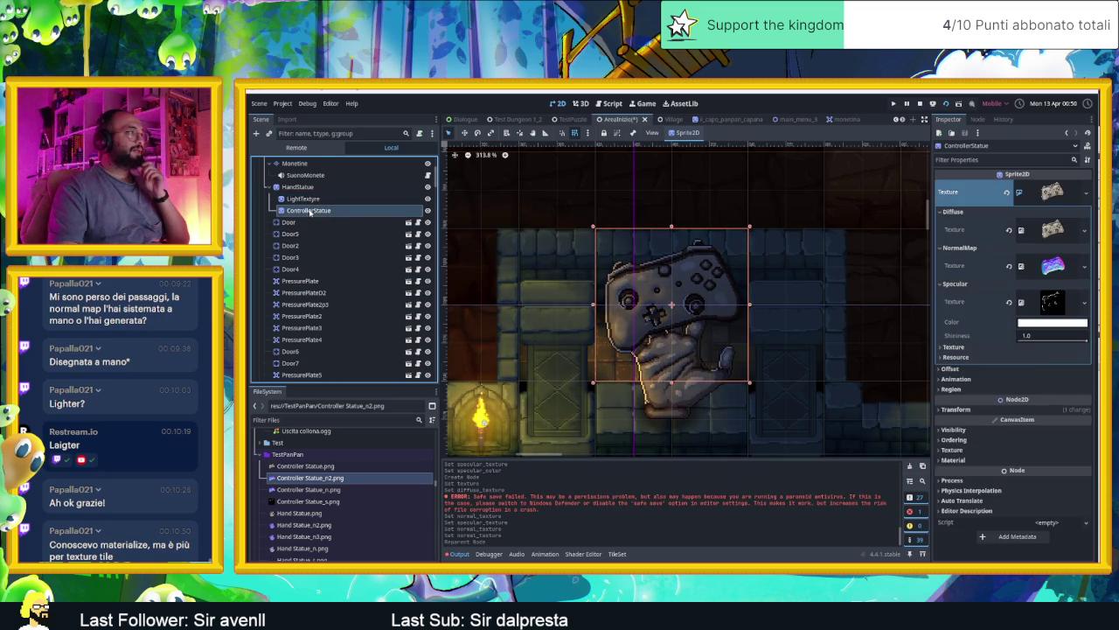
# - Select HandStatue and copy its Modulate colour 91b2ff from the Inspector
pyautogui.click(367, 186)
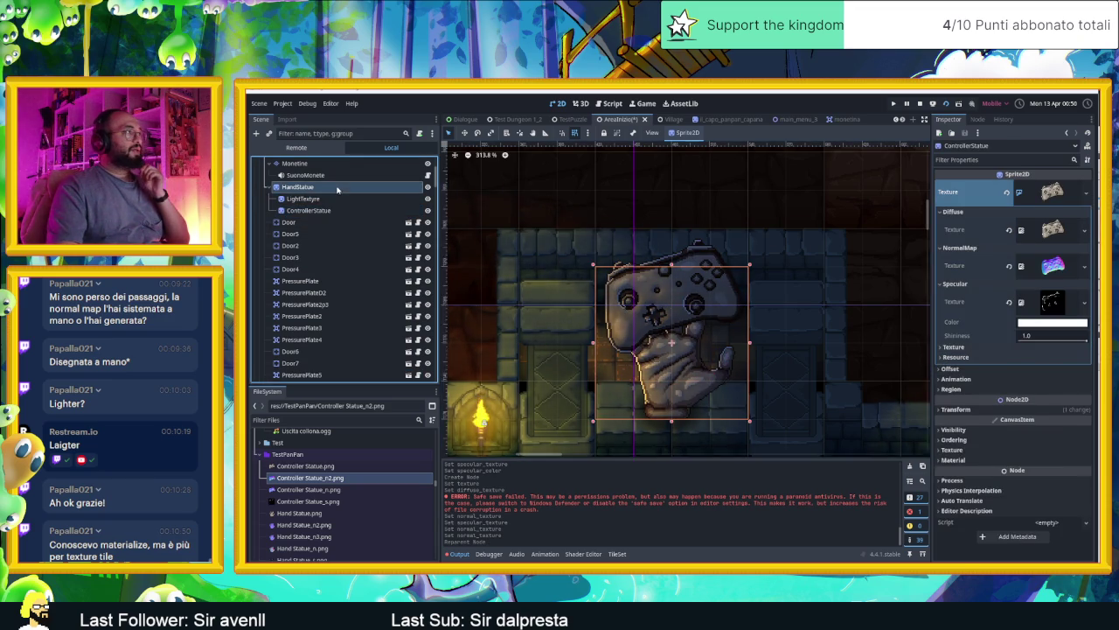
pyautogui.click(1052, 301)
pyautogui.scroll(-2, 1066, 553)
pyautogui.scroll(-3, 1066, 553)
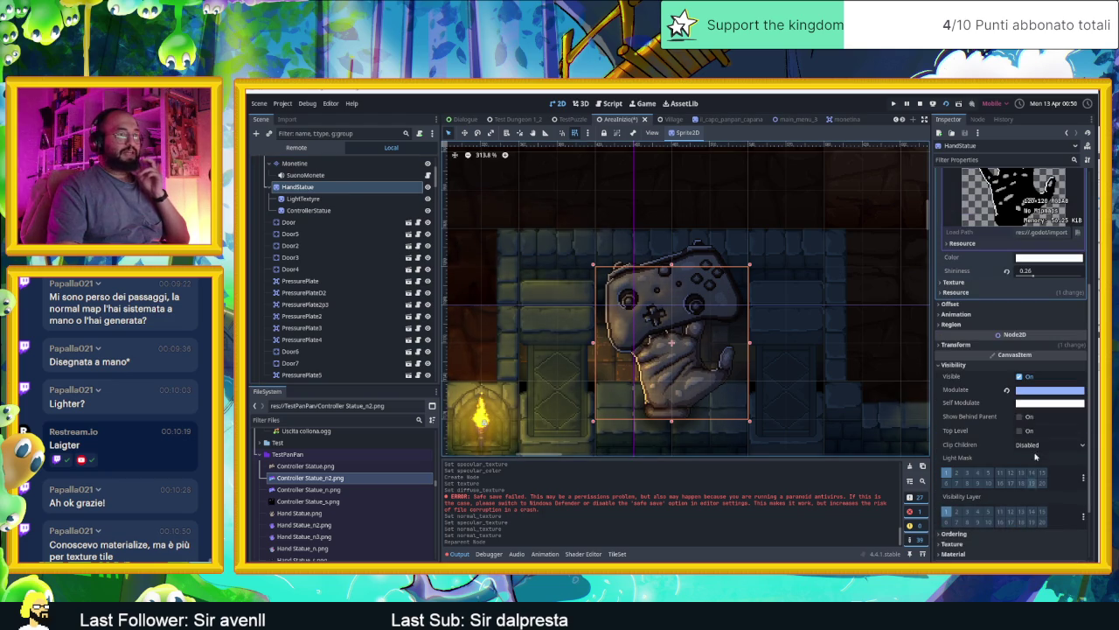
pyautogui.click(1043, 392)
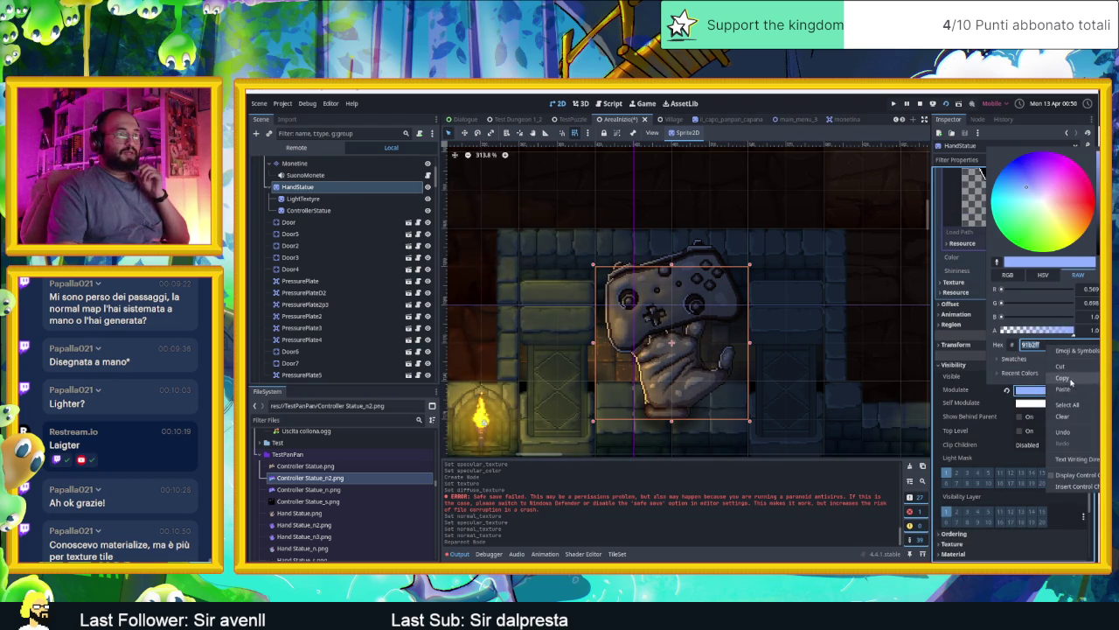
pyautogui.click(1029, 402)
# - Paste hex 91b2ff into HandStatue's Self Modulate to tint it light blue
pyautogui.click(1029, 402)
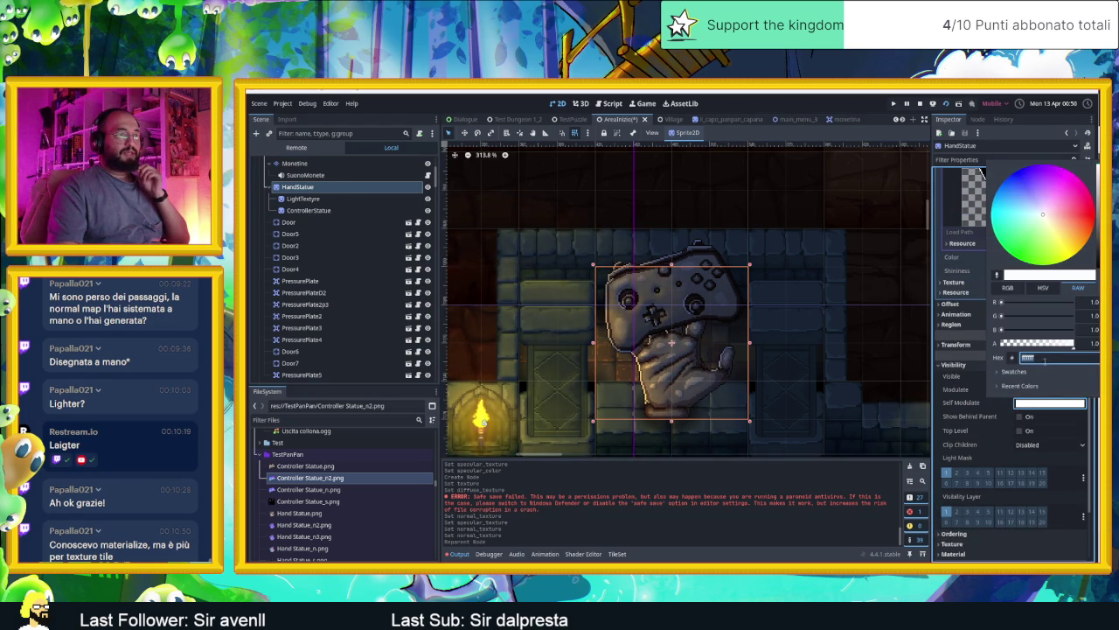
pyautogui.rightClick(1044, 359)
pyautogui.click(1061, 403)
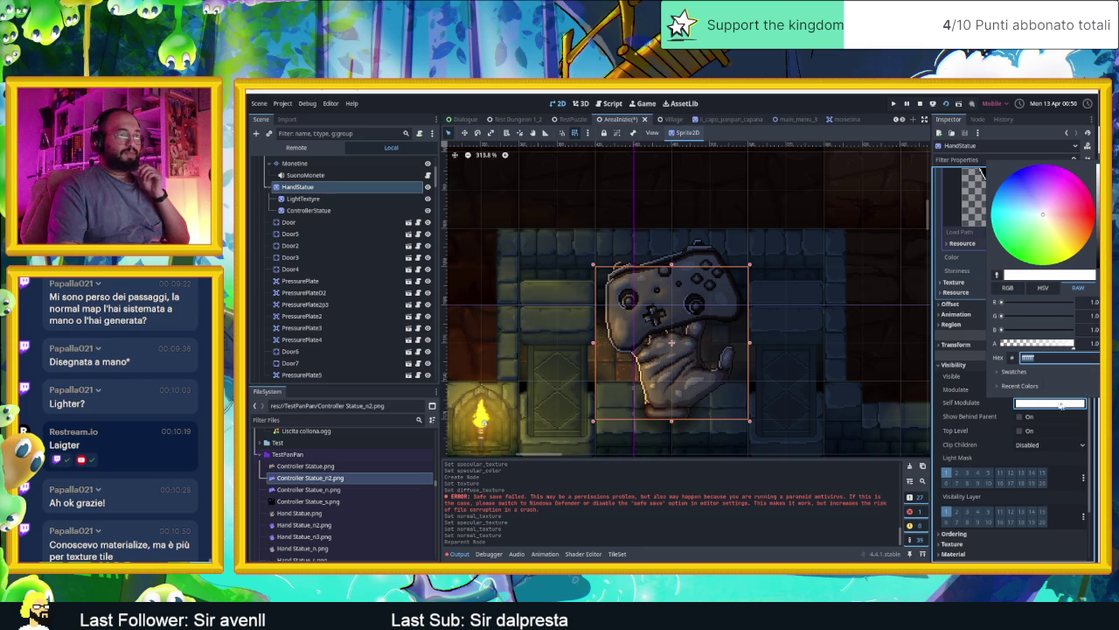
pyautogui.click(994, 407)
pyautogui.click(1032, 401)
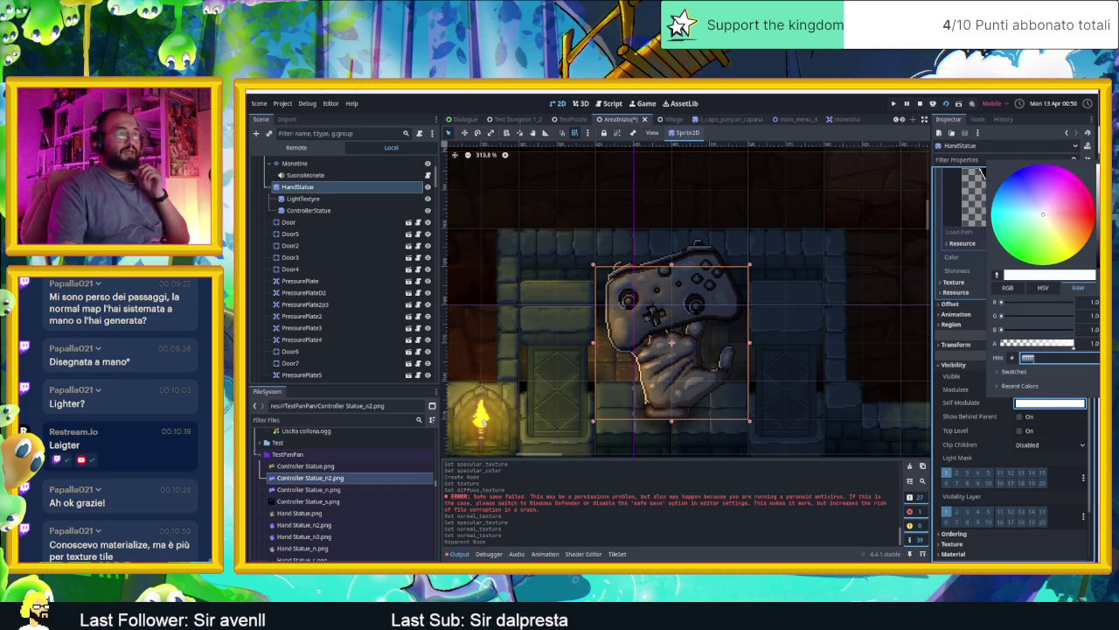
pyautogui.rightClick(1032, 367)
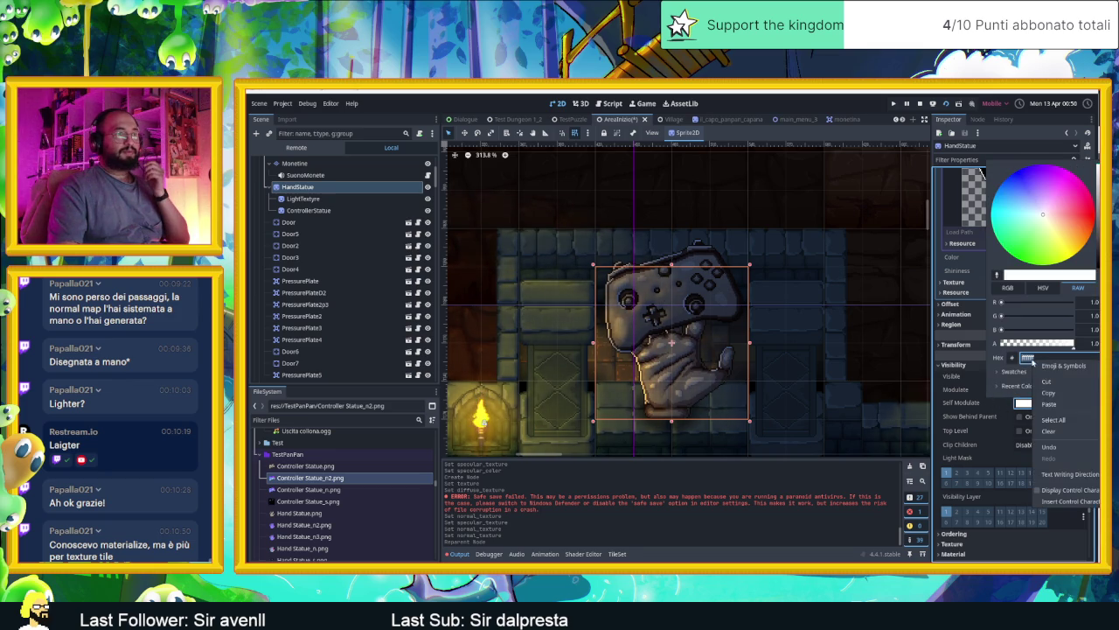
pyautogui.click(1058, 406)
pyautogui.click(995, 407)
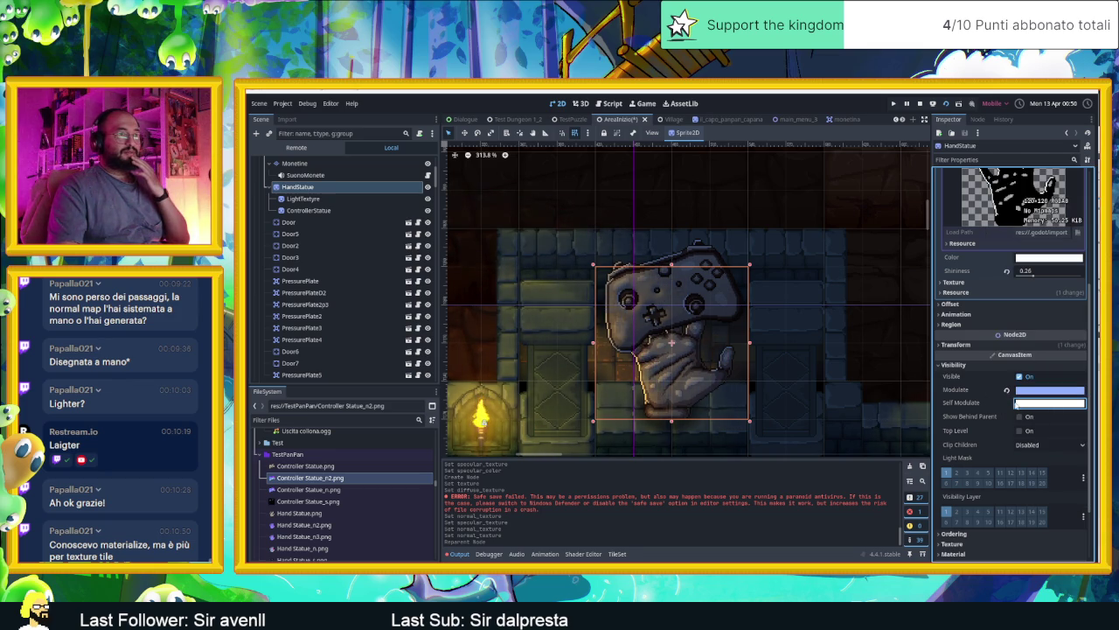
pyautogui.click(1016, 403)
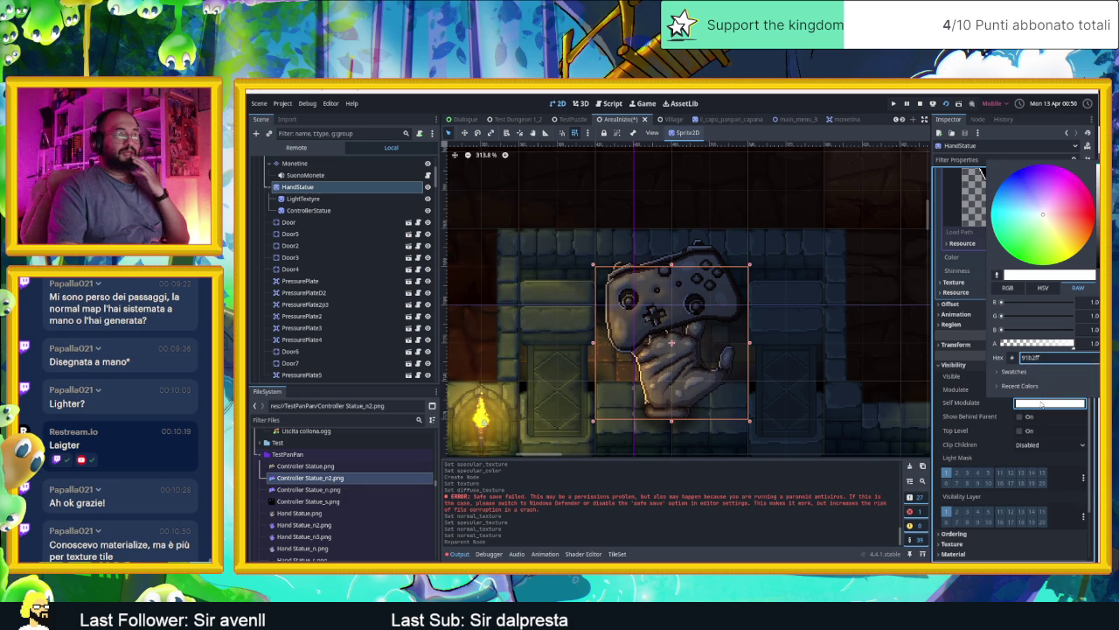
pyautogui.click(1042, 404)
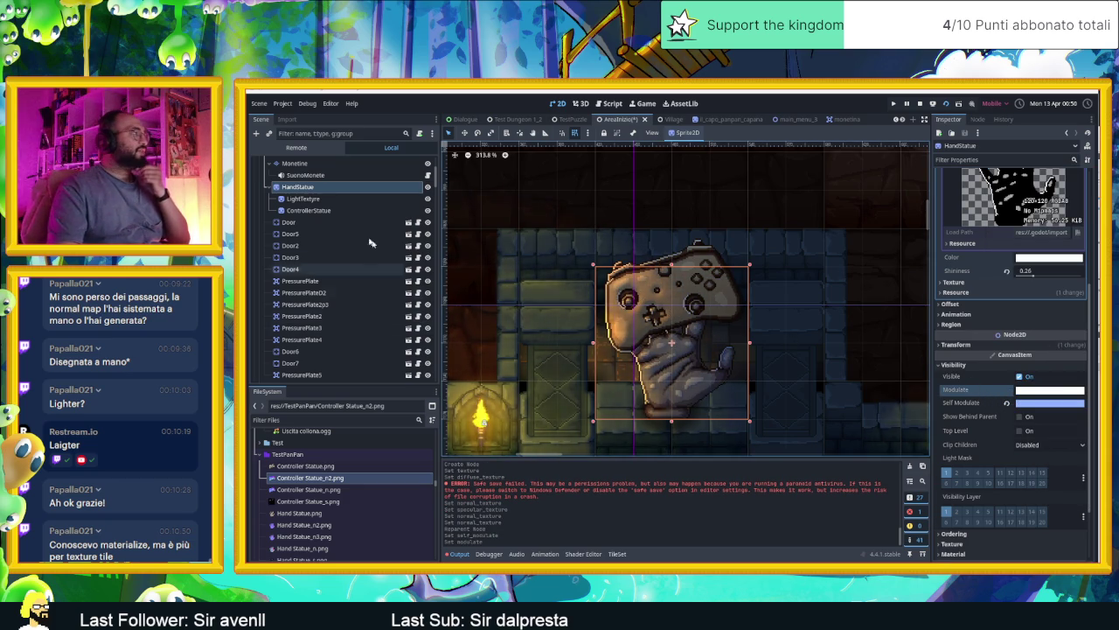
# - Check ControllerStatue and LightTextyre, return to HandStatue, and stop the running game
pyautogui.click(320, 212)
pyautogui.click(317, 200)
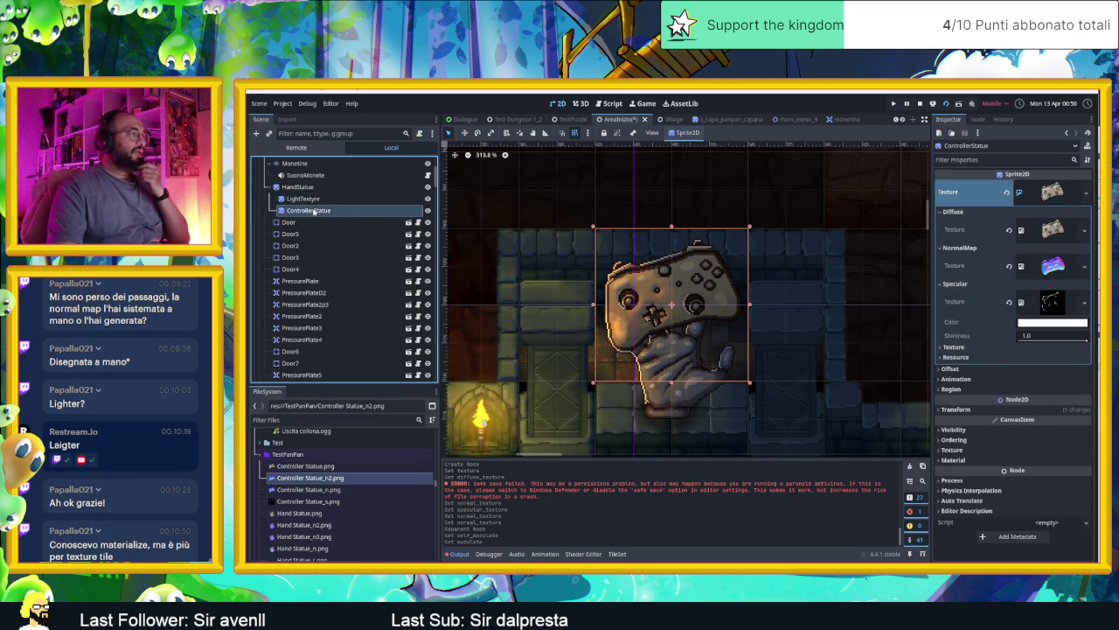
pyautogui.click(311, 187)
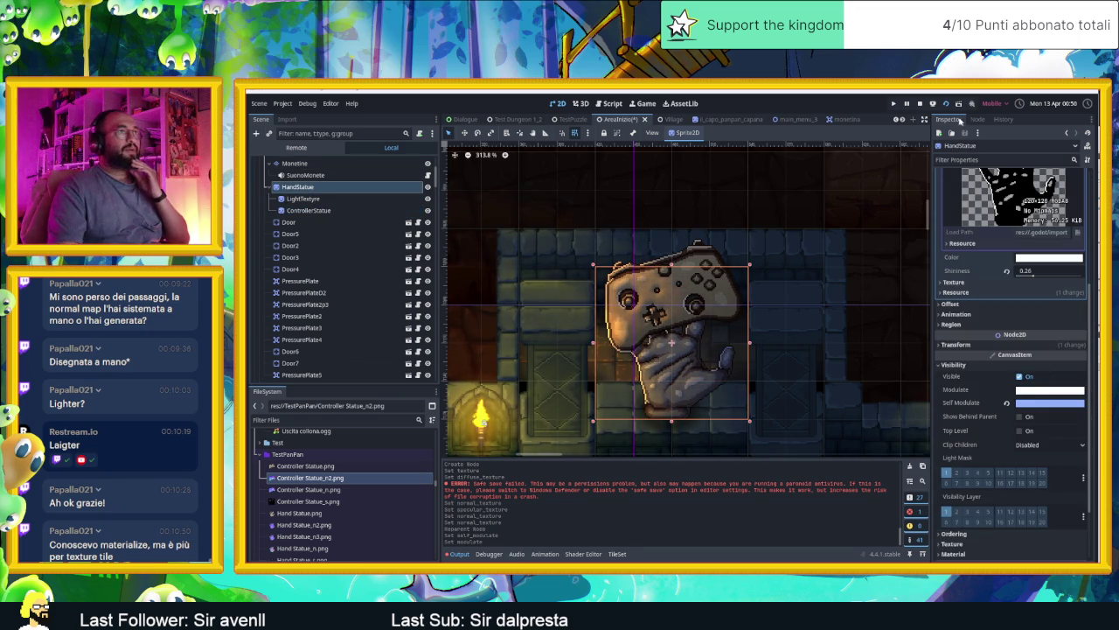
pyautogui.click(922, 104)
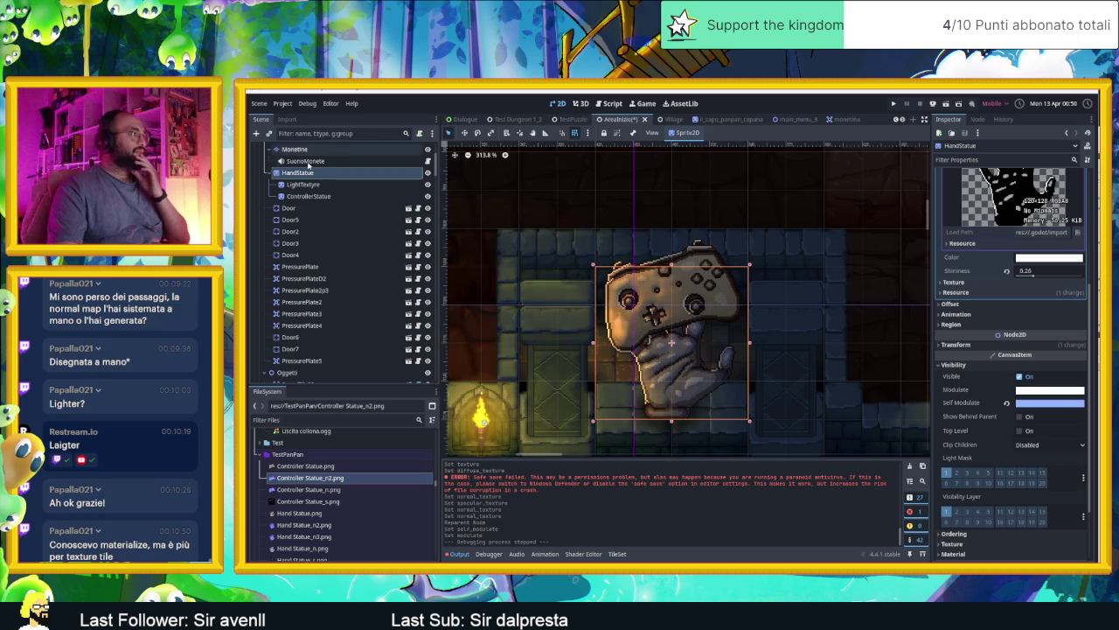
# - Dismiss the Add Node dialog and clear the Output log
pyautogui.click(257, 133)
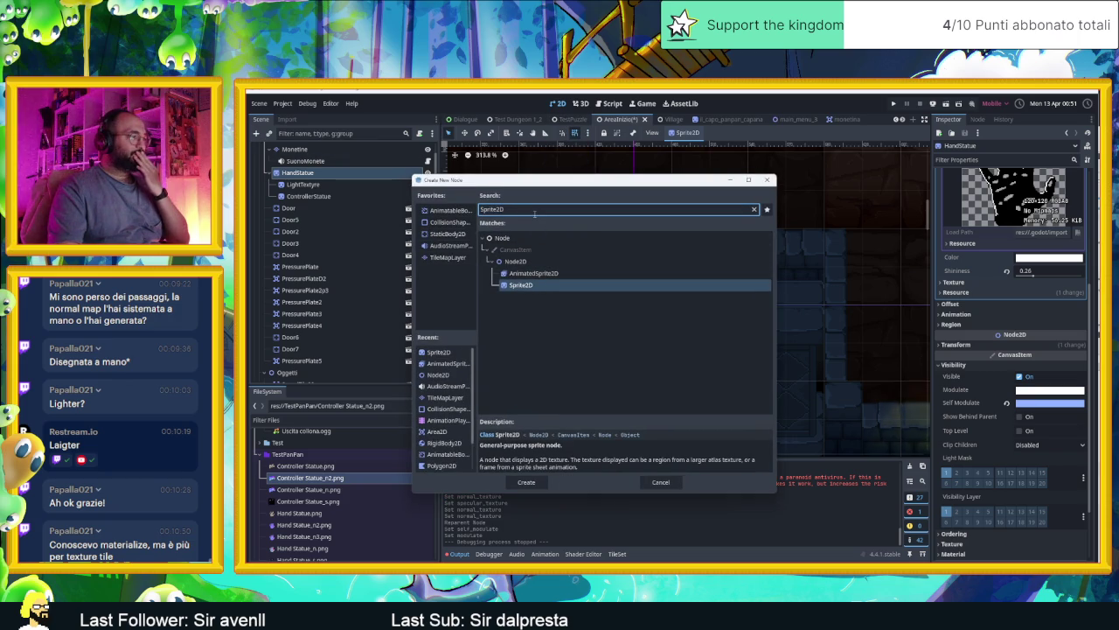
pyautogui.click(660, 482)
pyautogui.click(457, 553)
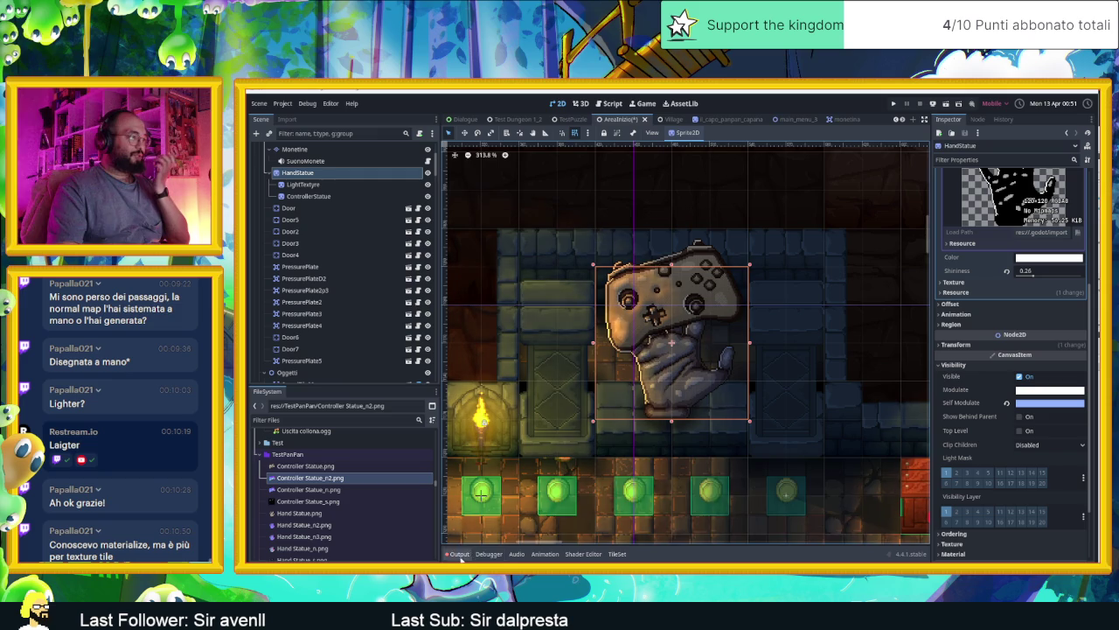
pyautogui.click(456, 553)
pyautogui.click(909, 468)
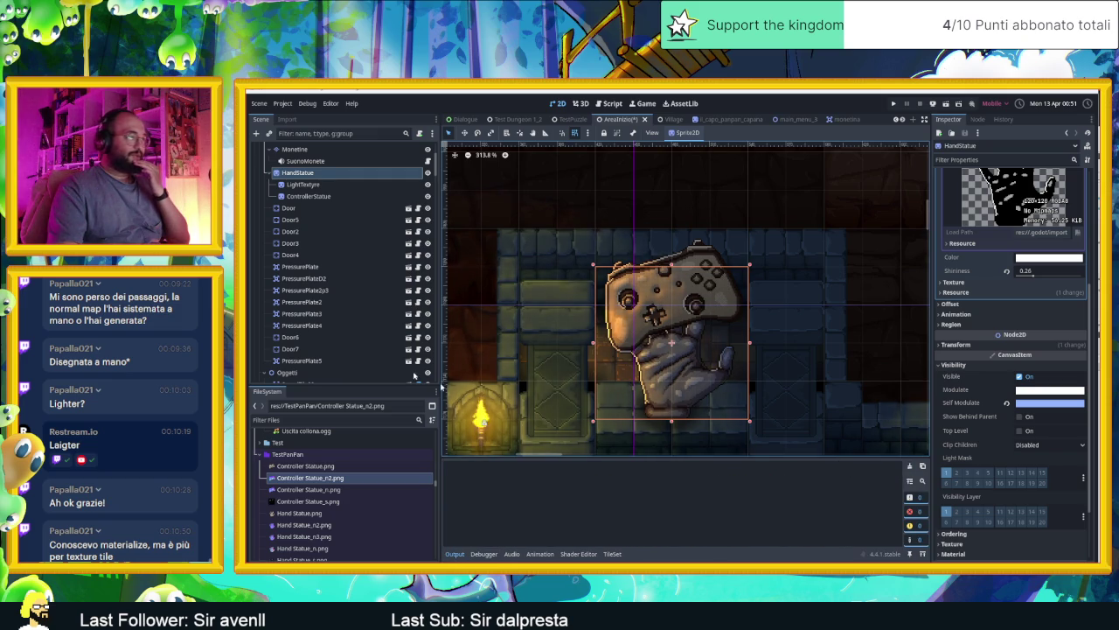
# - Open the Add Child Node dialog for HandStatue
pyautogui.rightClick(287, 175)
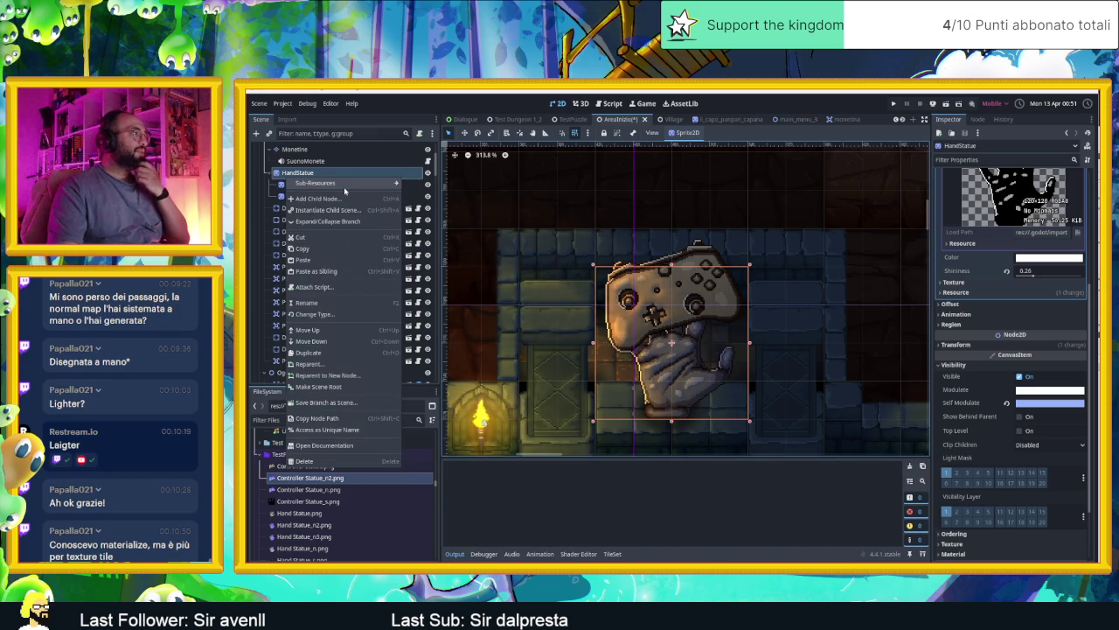
pyautogui.moveTo(344, 186)
pyautogui.click(257, 133)
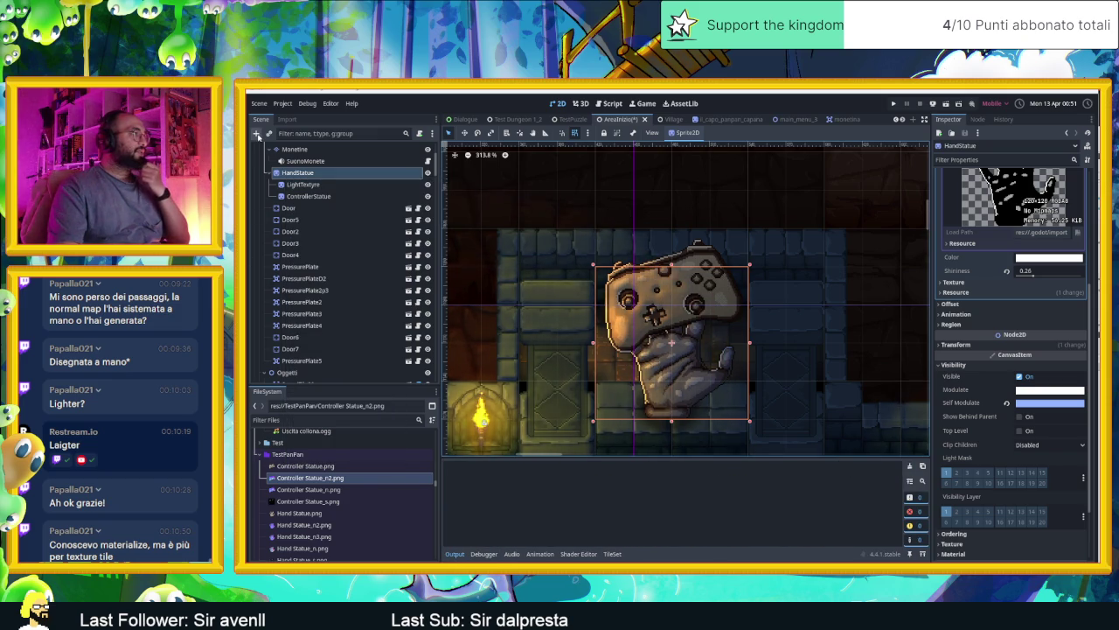
# - Search 'animation' and add an AnimationPlayer child under HandStatue
pyautogui.write('animation')
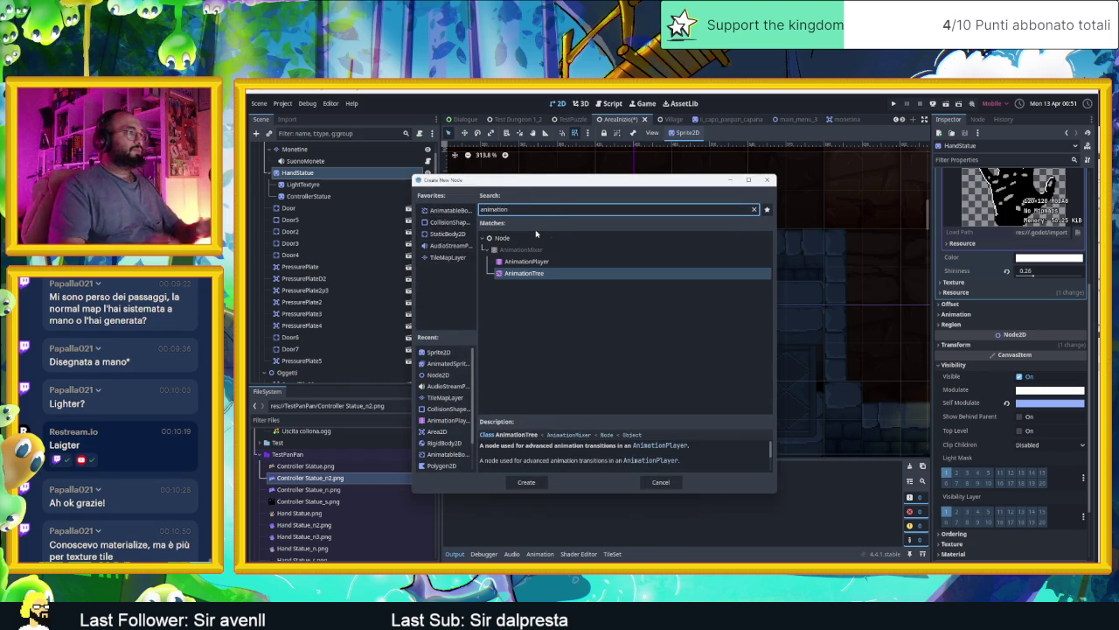
pyautogui.doubleClick(526, 260)
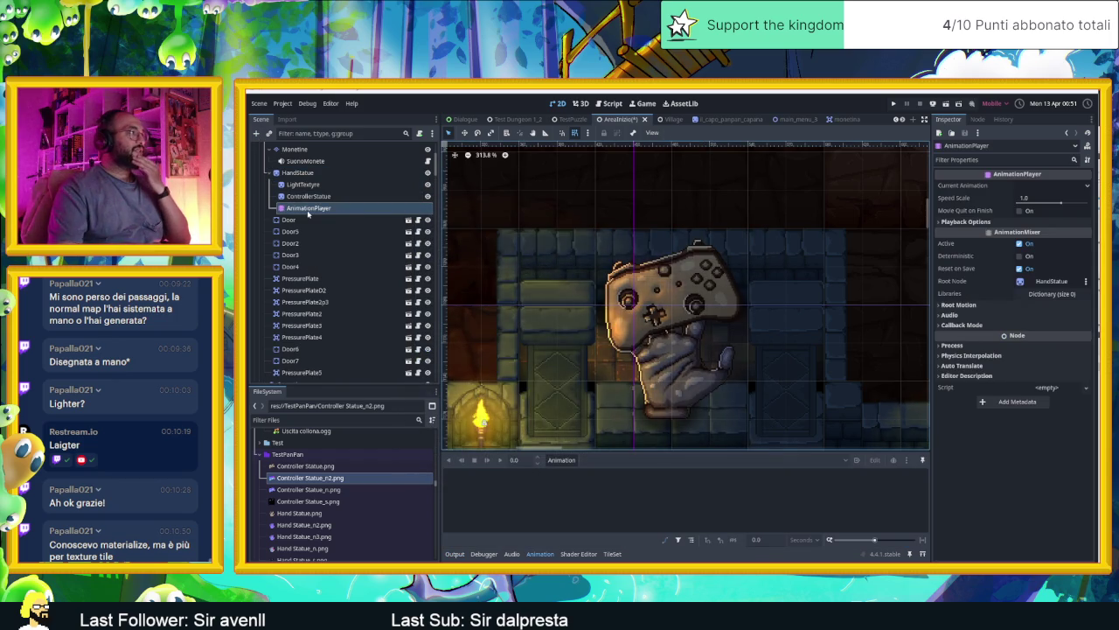
pyautogui.click(304, 175)
pyautogui.click(310, 208)
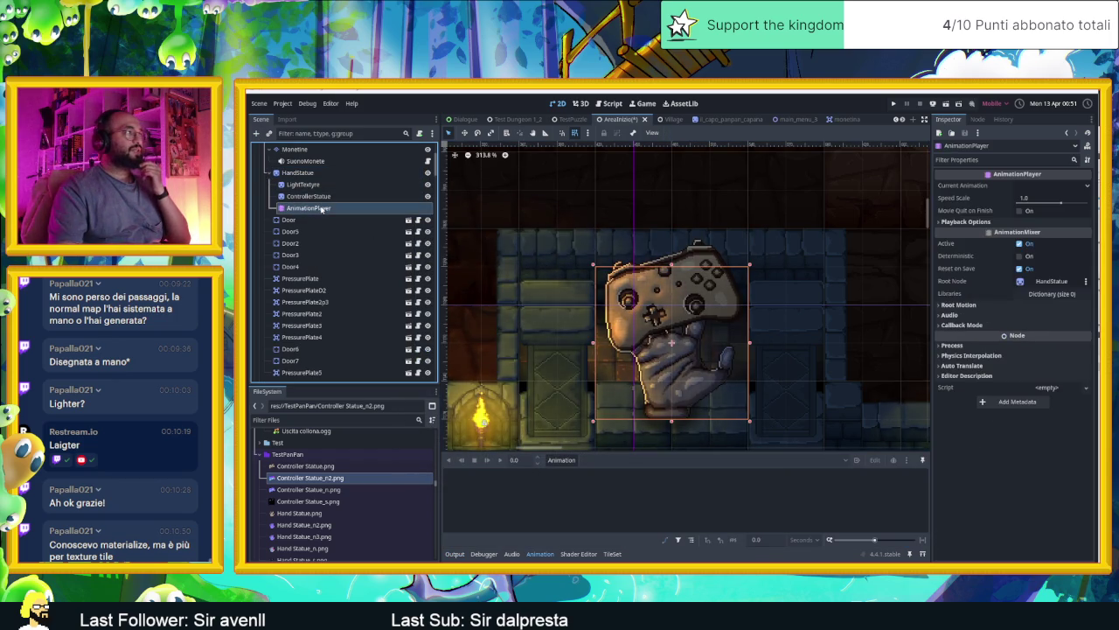
# - Create a new empty animation named 'move' in the AnimationPlayer
pyautogui.click(1052, 185)
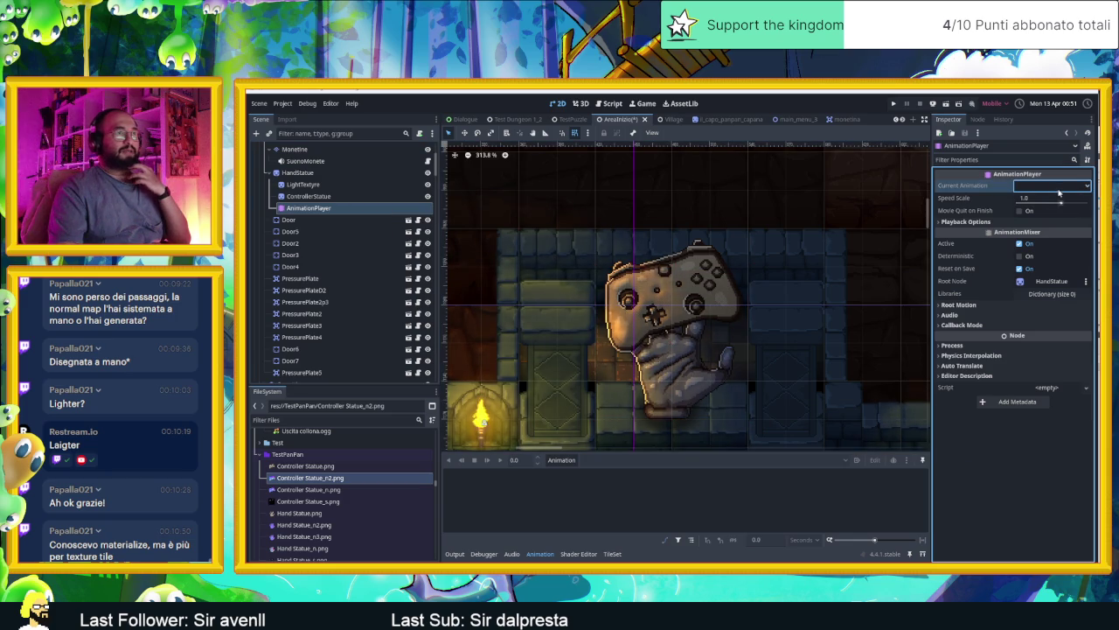
pyautogui.click(1011, 187)
pyautogui.click(564, 460)
pyautogui.click(589, 472)
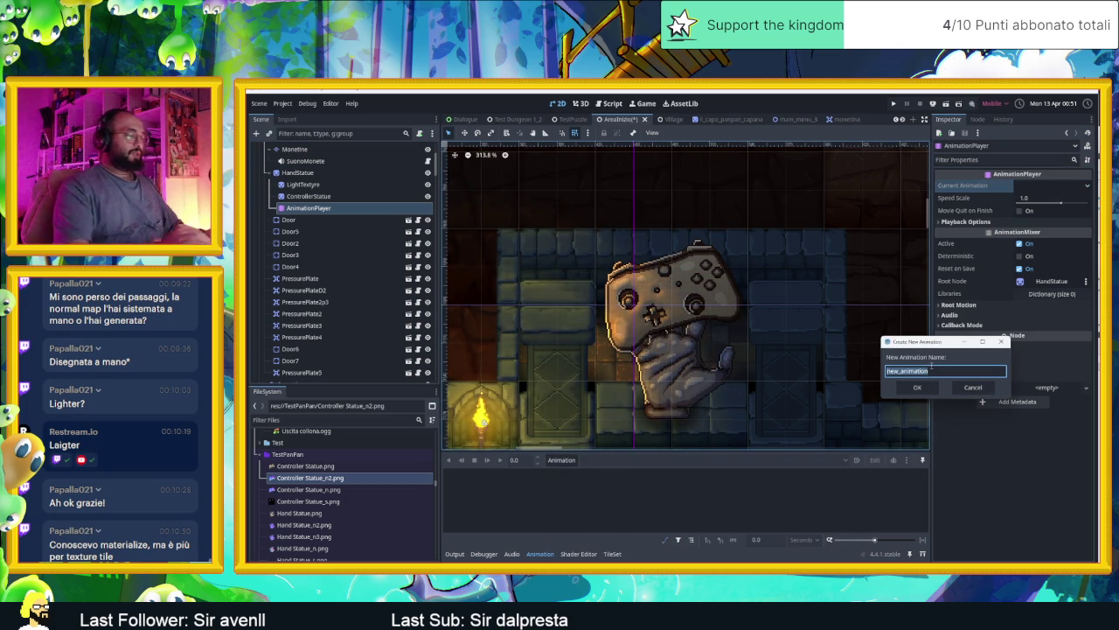
pyautogui.write('move')
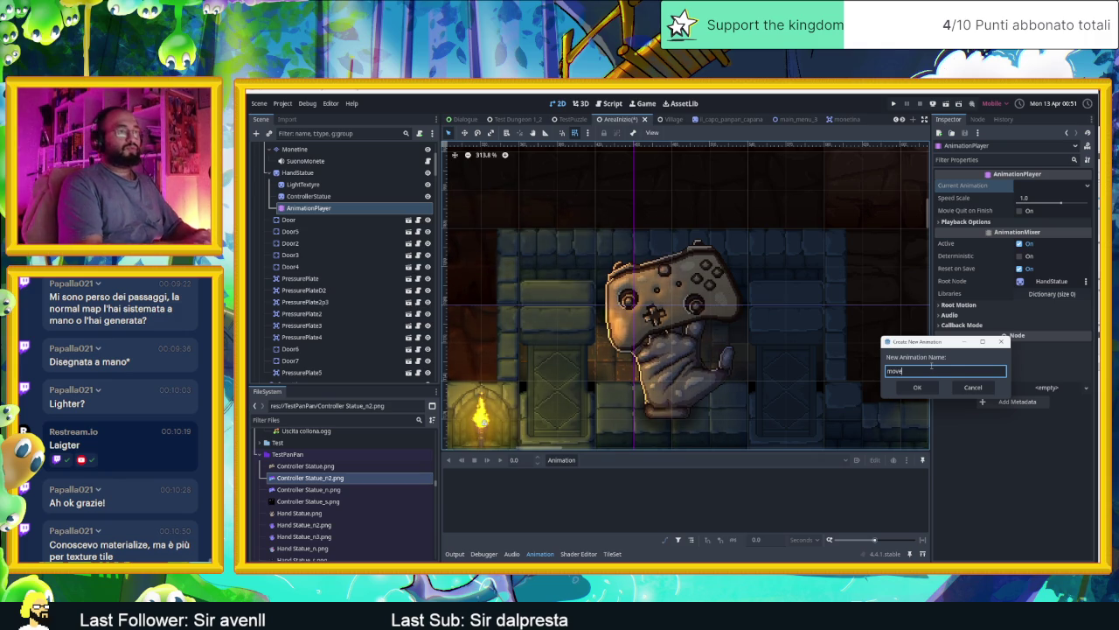
pyautogui.press('Return')
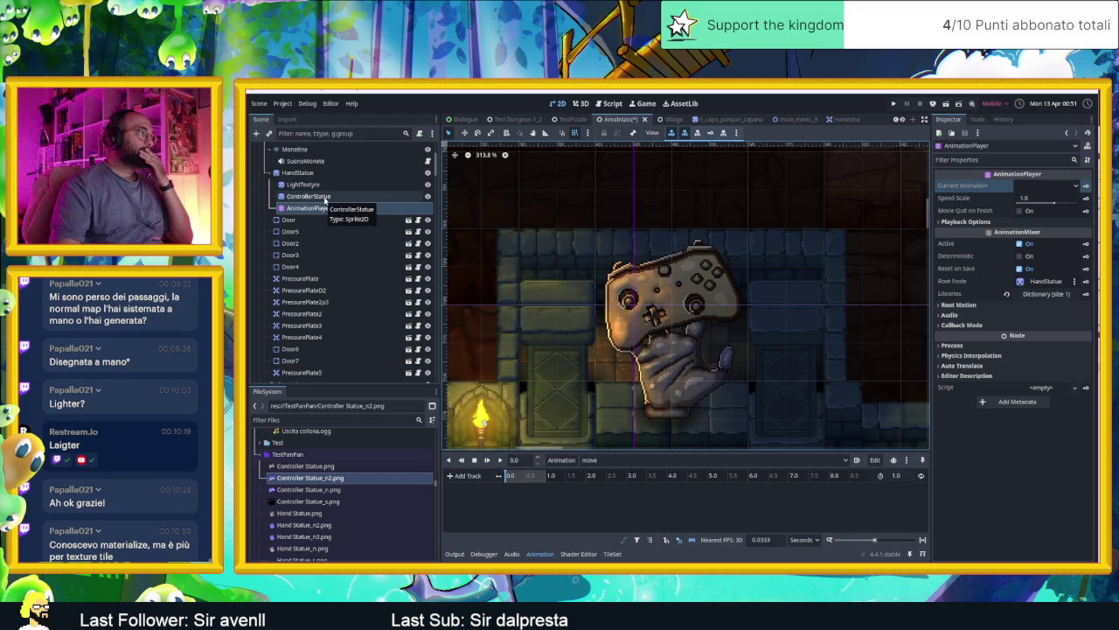
# - Key ControllerStatue's Transform position at 0 s, creating a position track at (0, -30)
pyautogui.click(308, 196)
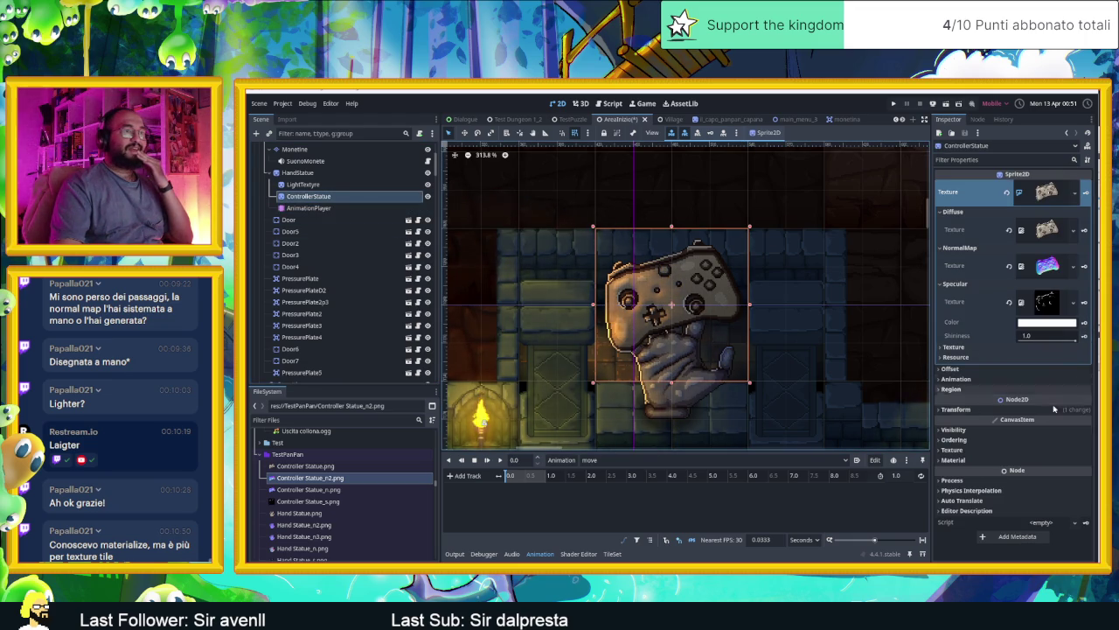
pyautogui.click(956, 409)
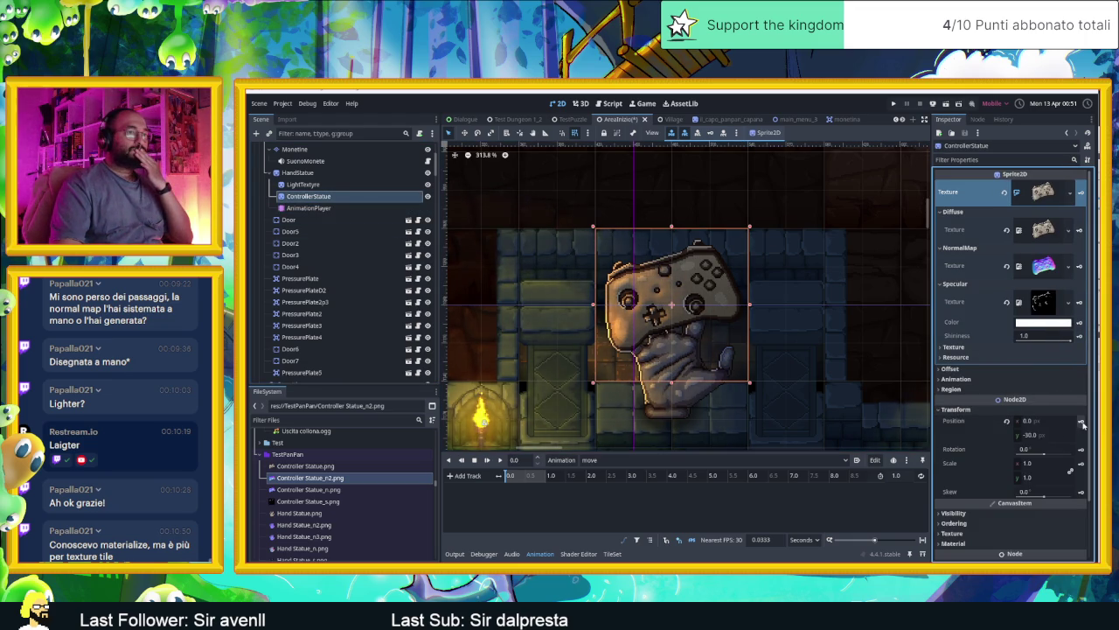
pyautogui.click(1081, 421)
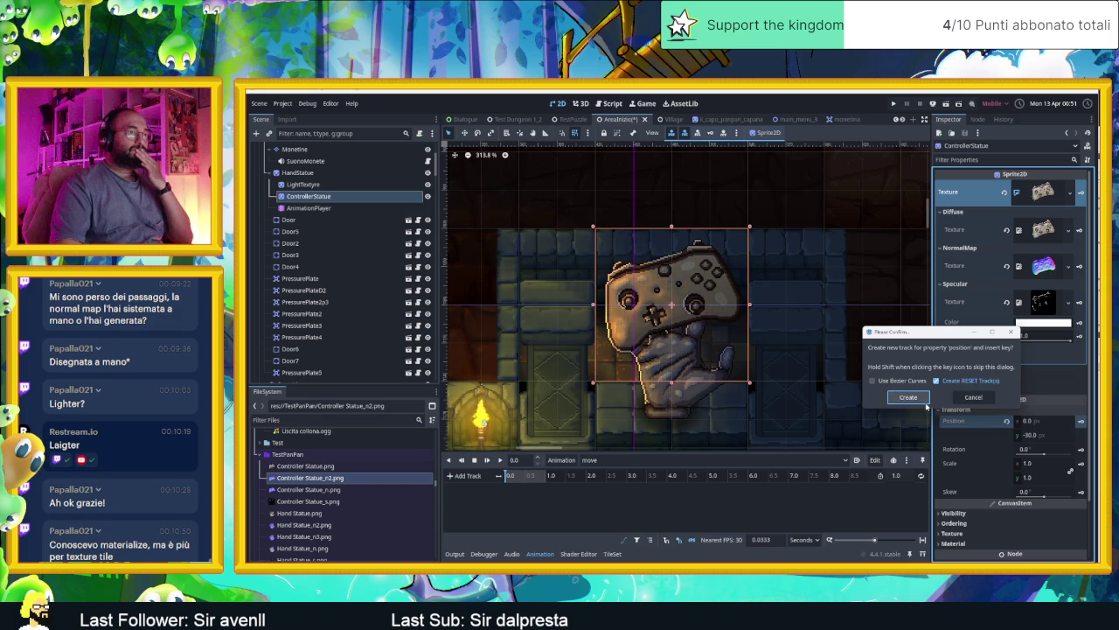
pyautogui.click(909, 397)
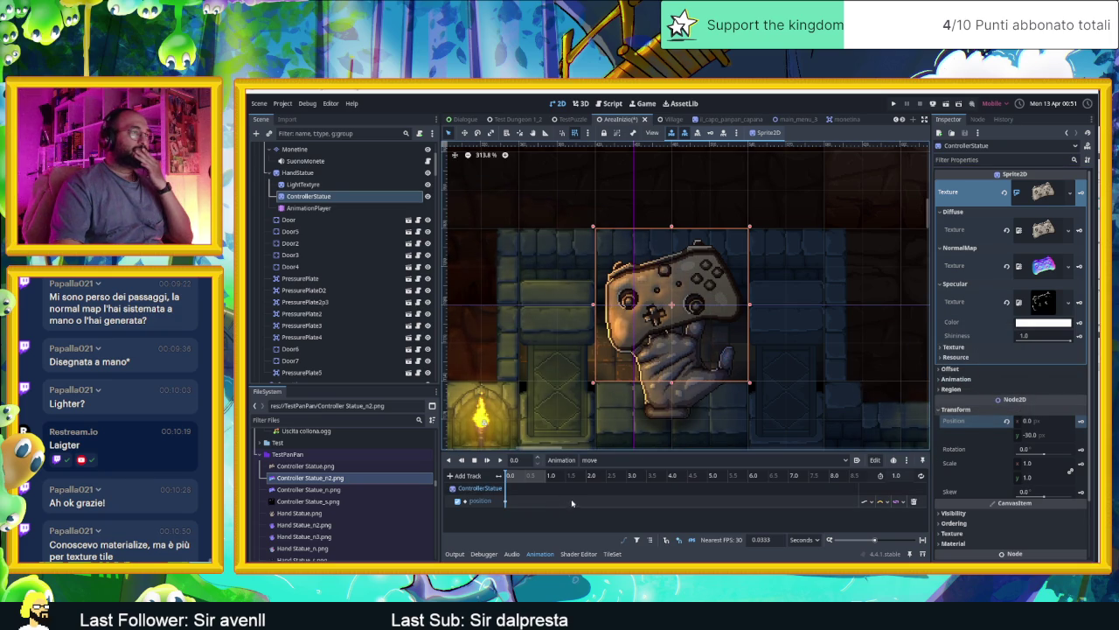
pyautogui.scroll(-1, 837, 344)
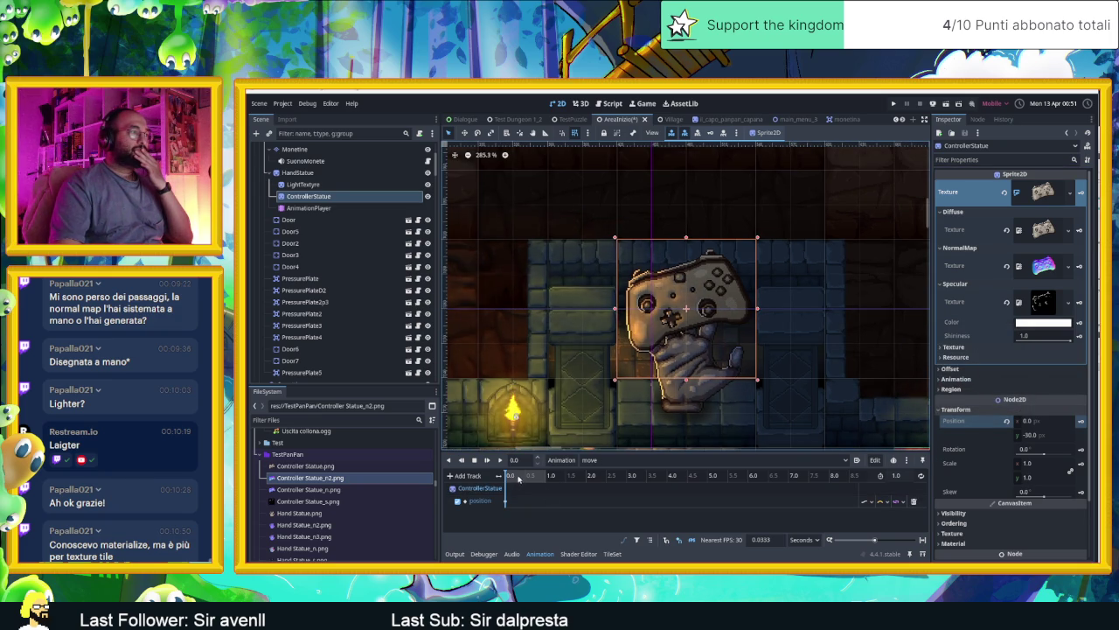
# - Set the 'move' animation length to 2 seconds and enable Autoplay on Load
pyautogui.moveTo(508, 475); pyautogui.dragTo(542, 477)
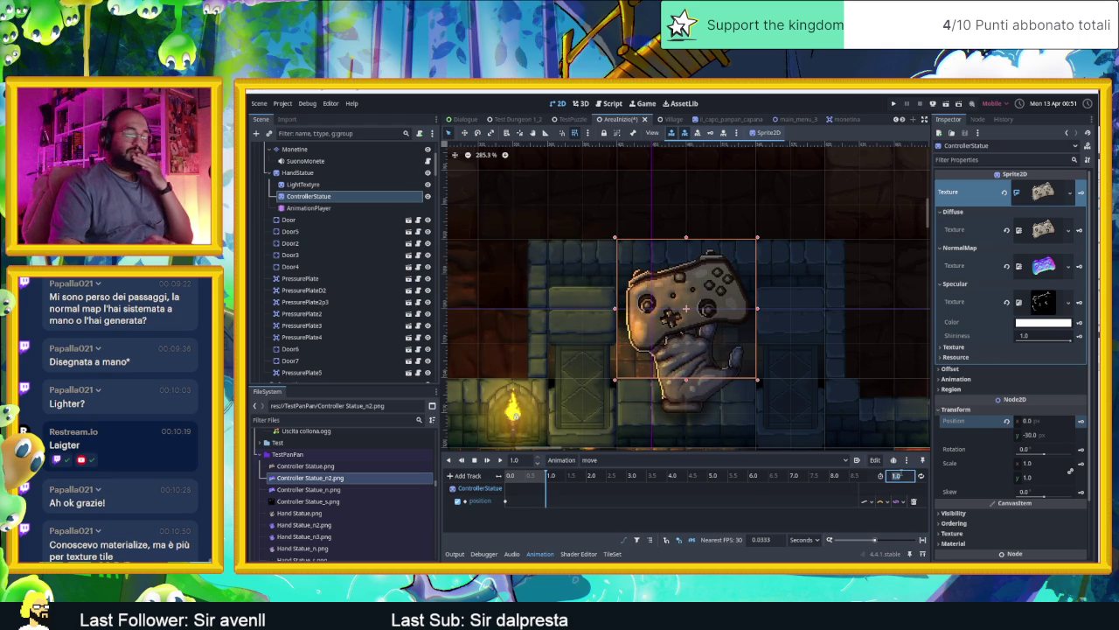
pyautogui.write('2')
pyautogui.press('Return')
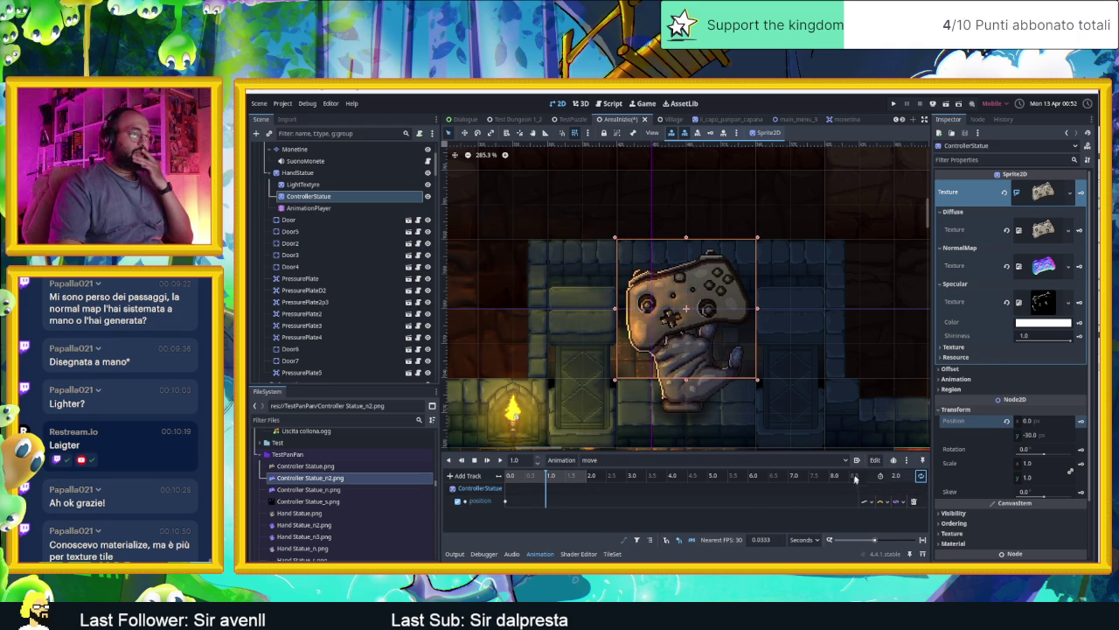
pyautogui.click(857, 459)
pyautogui.click(548, 475)
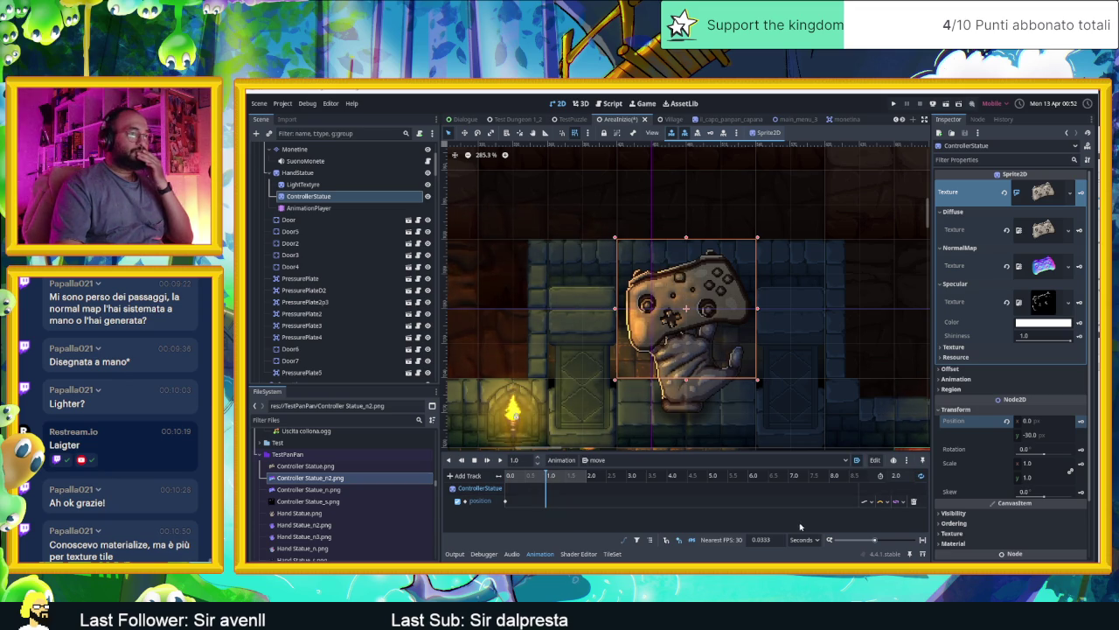
# - Add a position key at 1 s; raise the statue at 0 s and lower it to y ≈ -14.4 at 1 s
pyautogui.click(1082, 425)
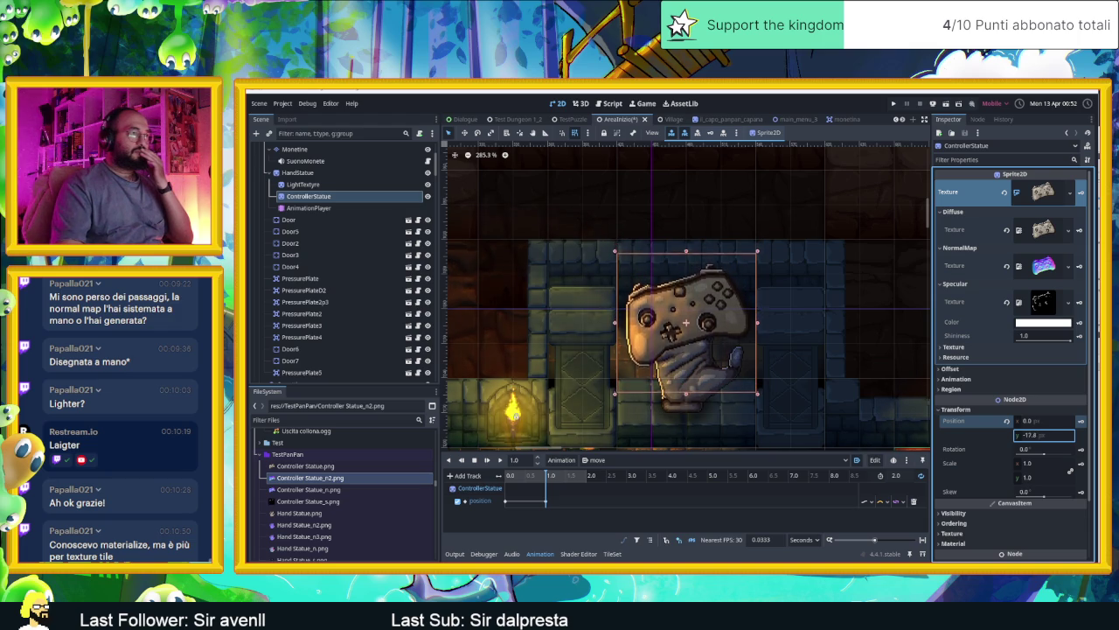
pyautogui.moveTo(1043, 434)
pyautogui.mouseDown()
pyautogui.moveTo(1058, 435)
pyautogui.moveTo(1030, 434)
pyautogui.moveTo(1049, 434)
pyautogui.mouseUp()
pyautogui.click(498, 476)
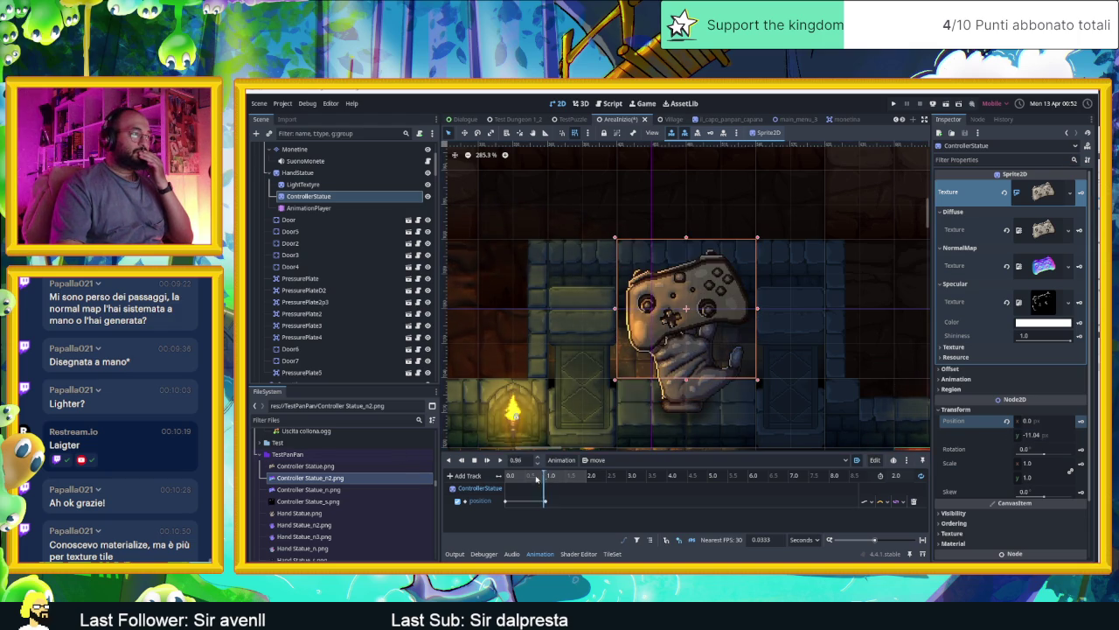
pyautogui.click(504, 479)
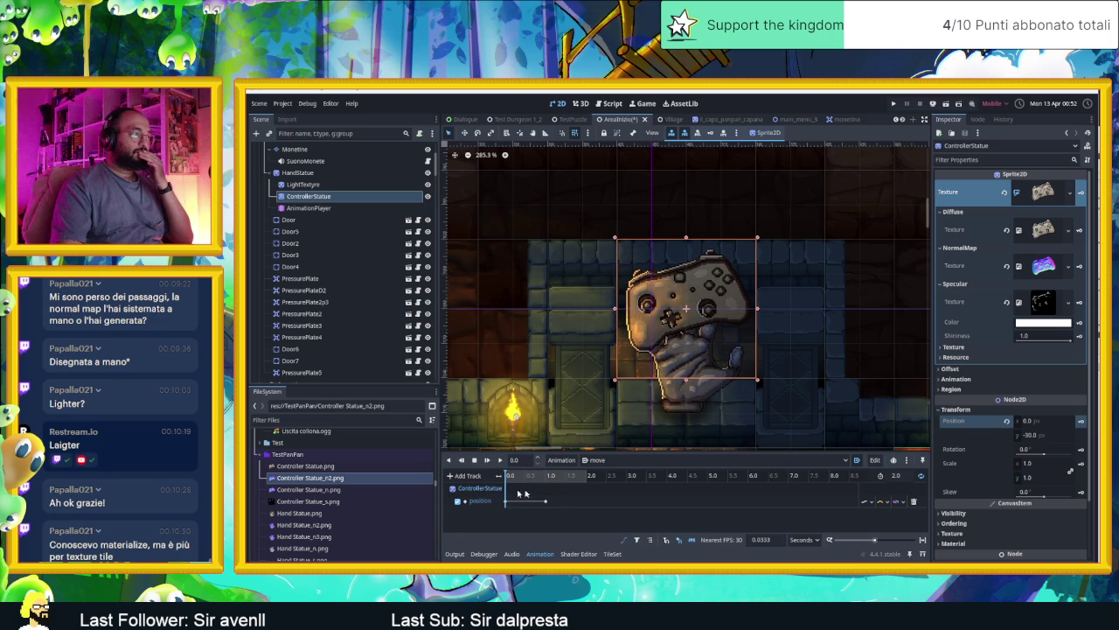
pyautogui.moveTo(1040, 432); pyautogui.dragTo(1028, 432)
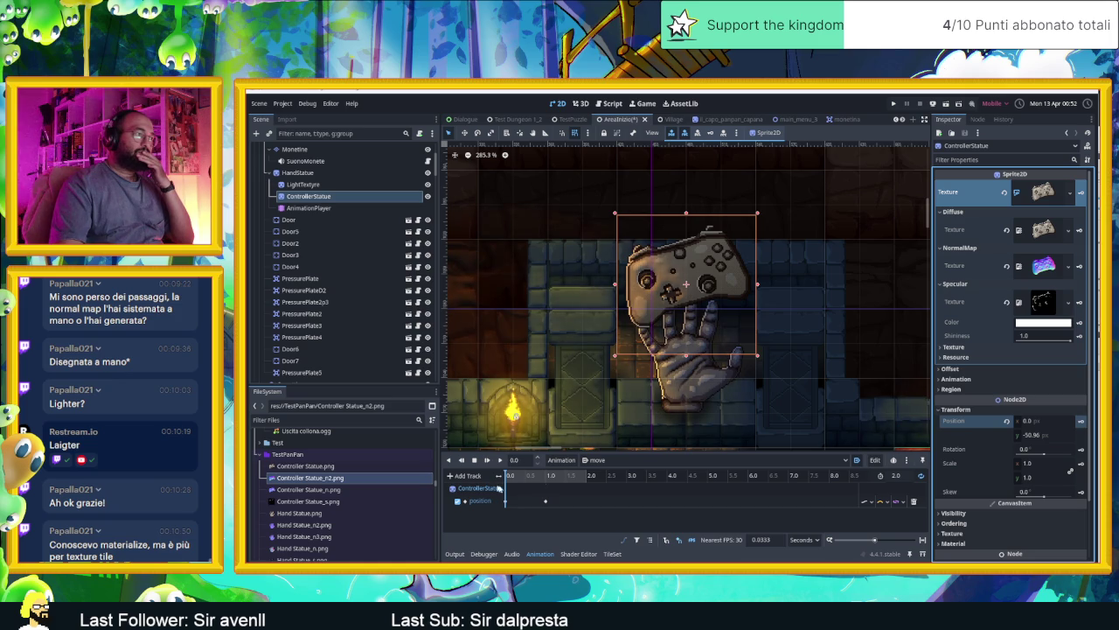
pyautogui.click(547, 475)
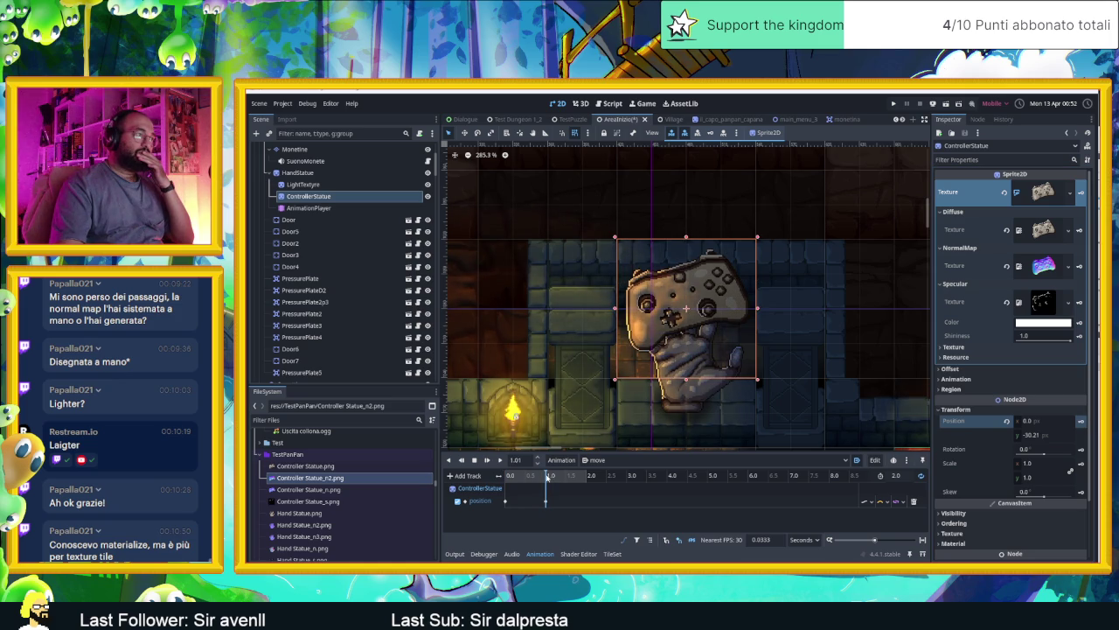
pyautogui.click(547, 476)
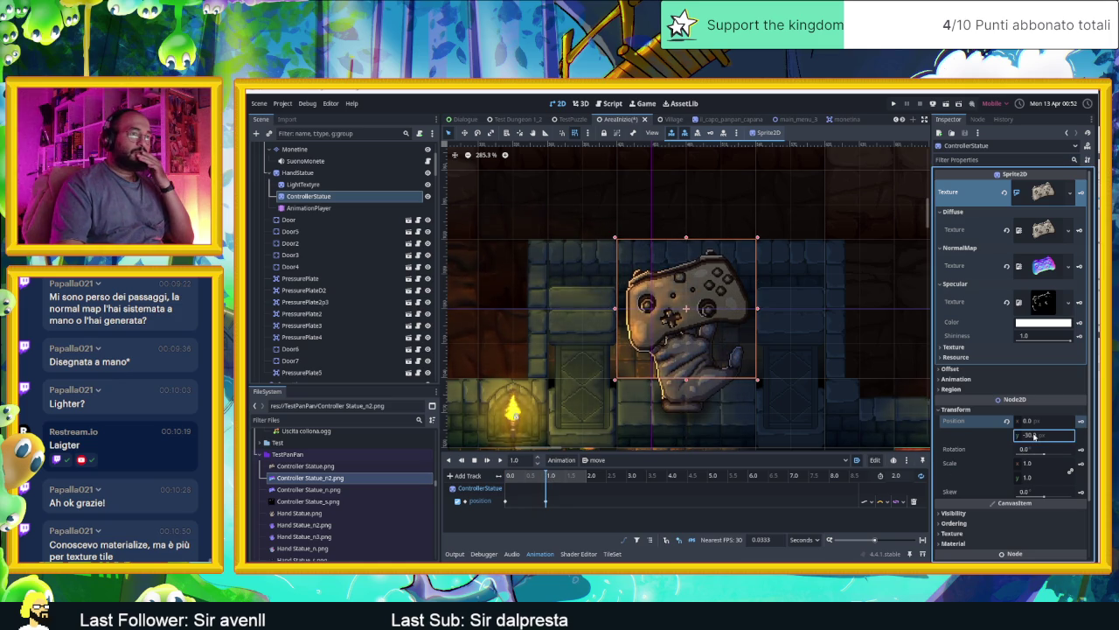
pyautogui.moveTo(1035, 435); pyautogui.dragTo(1050, 436)
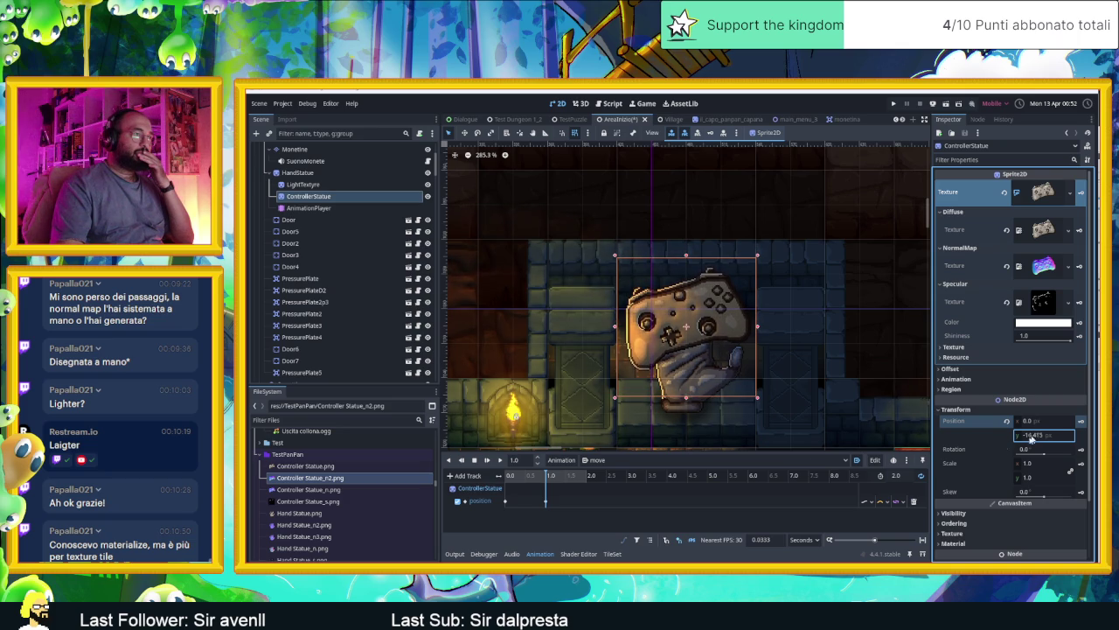
# - Add a third position key at 2 s, then play and stop a preview of the bob
pyautogui.click(505, 501)
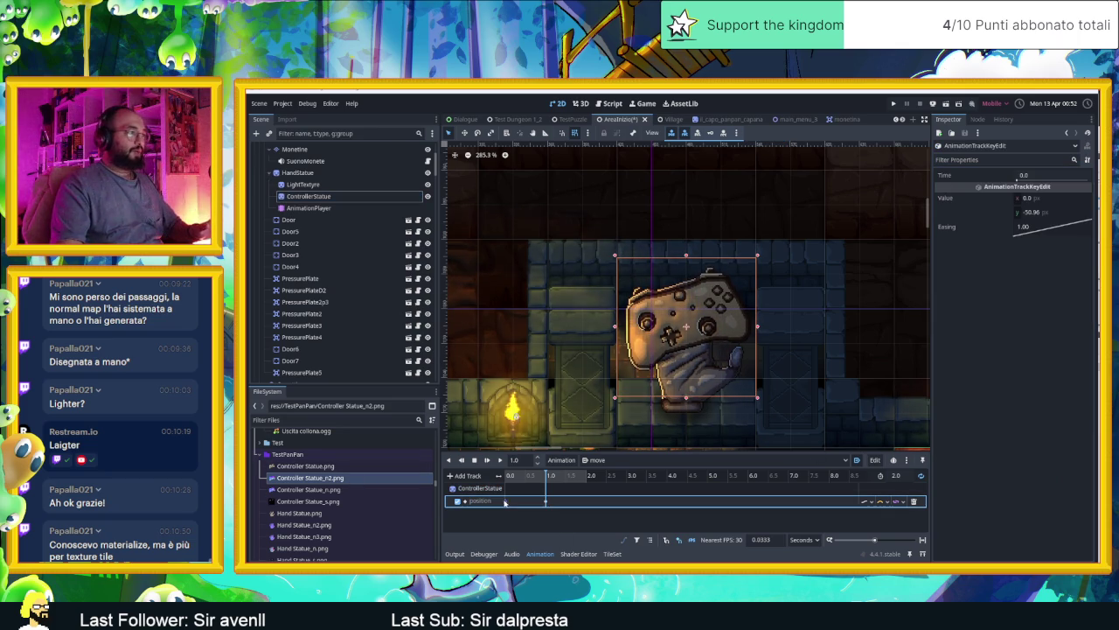
pyautogui.click(592, 476)
pyautogui.click(586, 500)
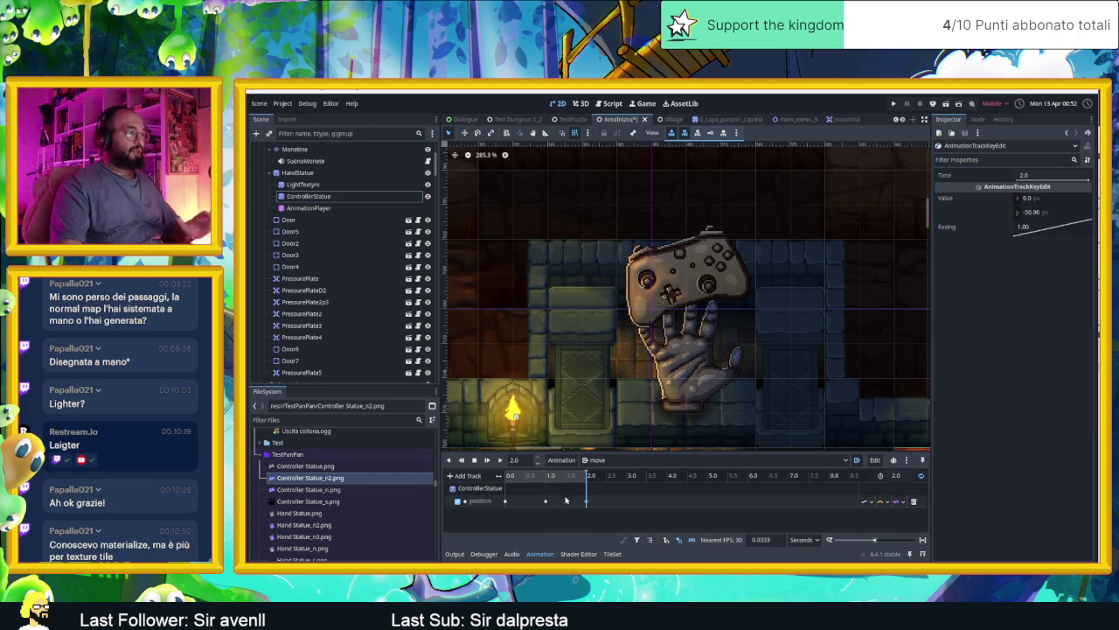
pyautogui.click(500, 460)
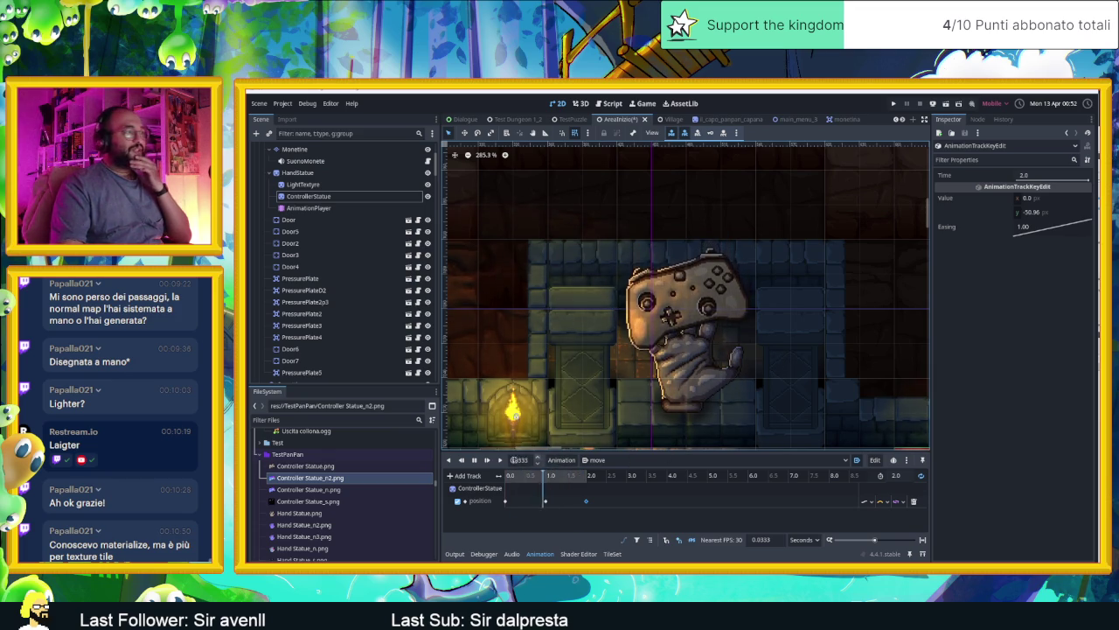
pyautogui.click(475, 460)
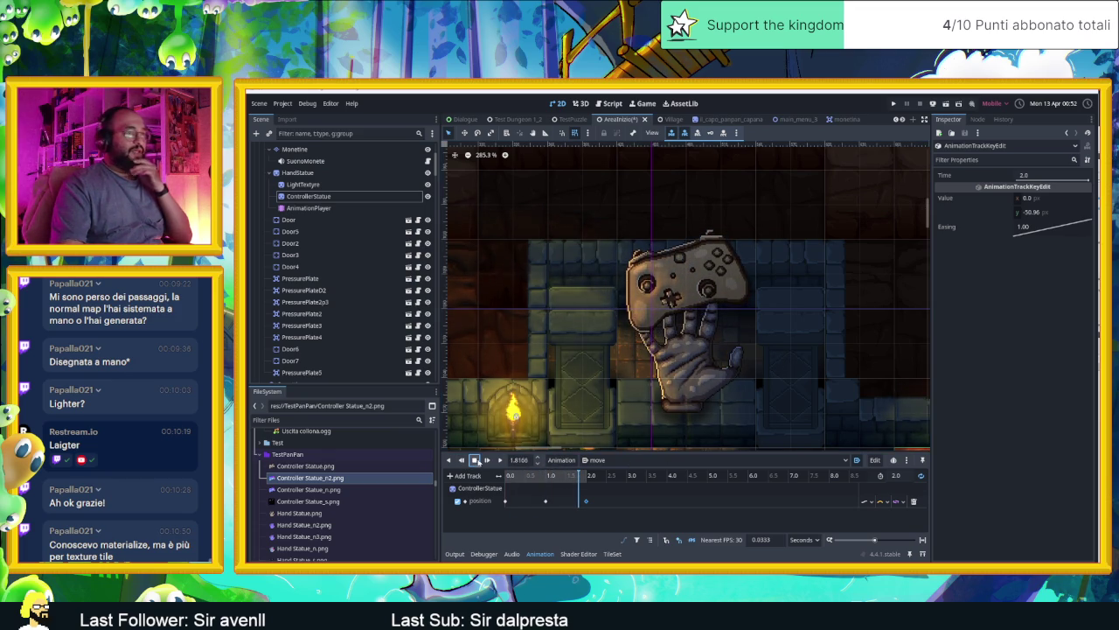
# - Inspect the track's update, interpolation and keyframe options unchanged, then rewind to 0.0
pyautogui.click(866, 501)
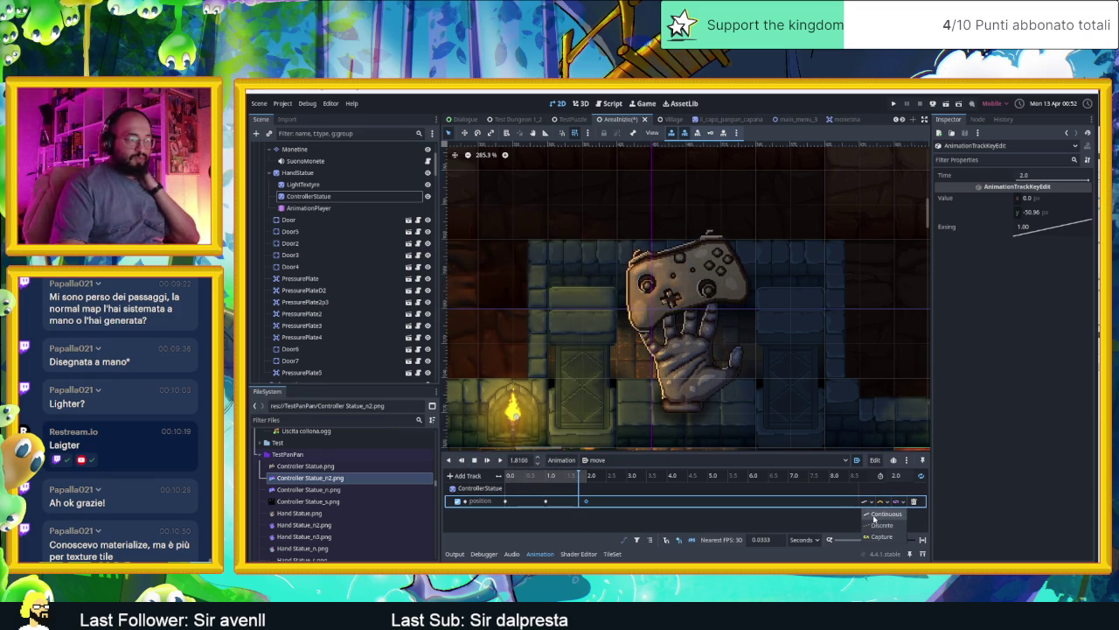
pyautogui.click(874, 514)
pyautogui.click(886, 501)
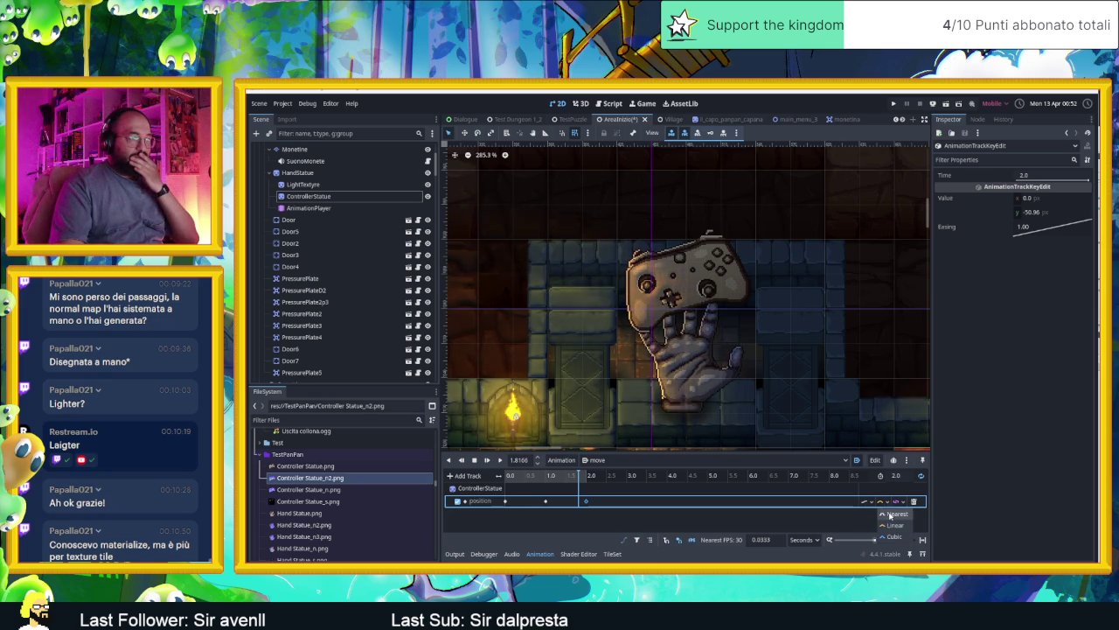
pyautogui.click(870, 504)
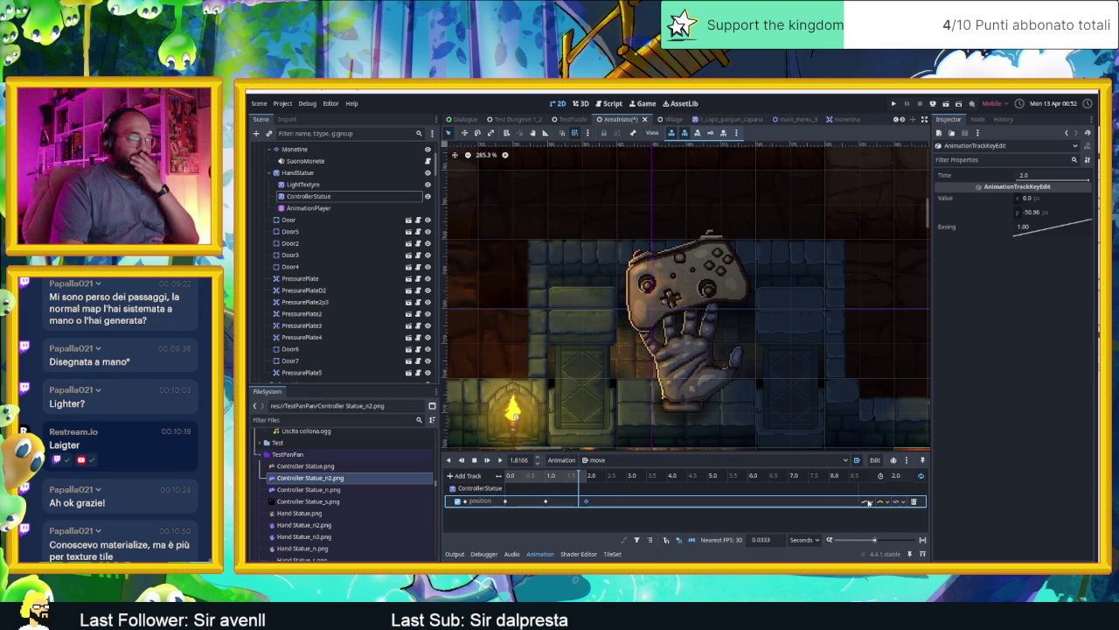
pyautogui.doubleClick(479, 501)
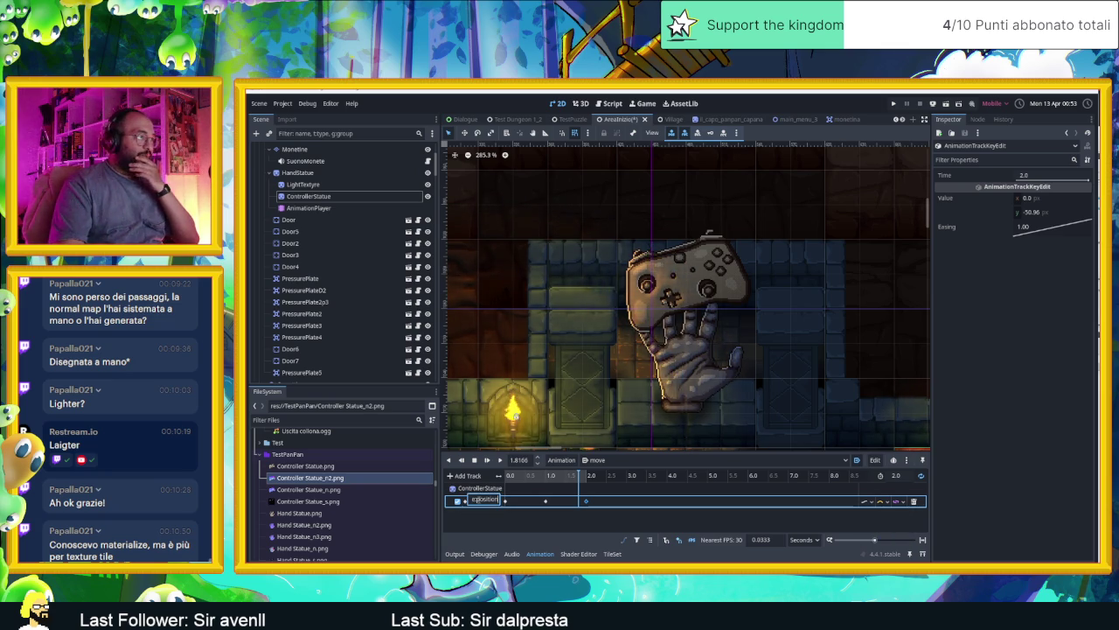
pyautogui.click(484, 521)
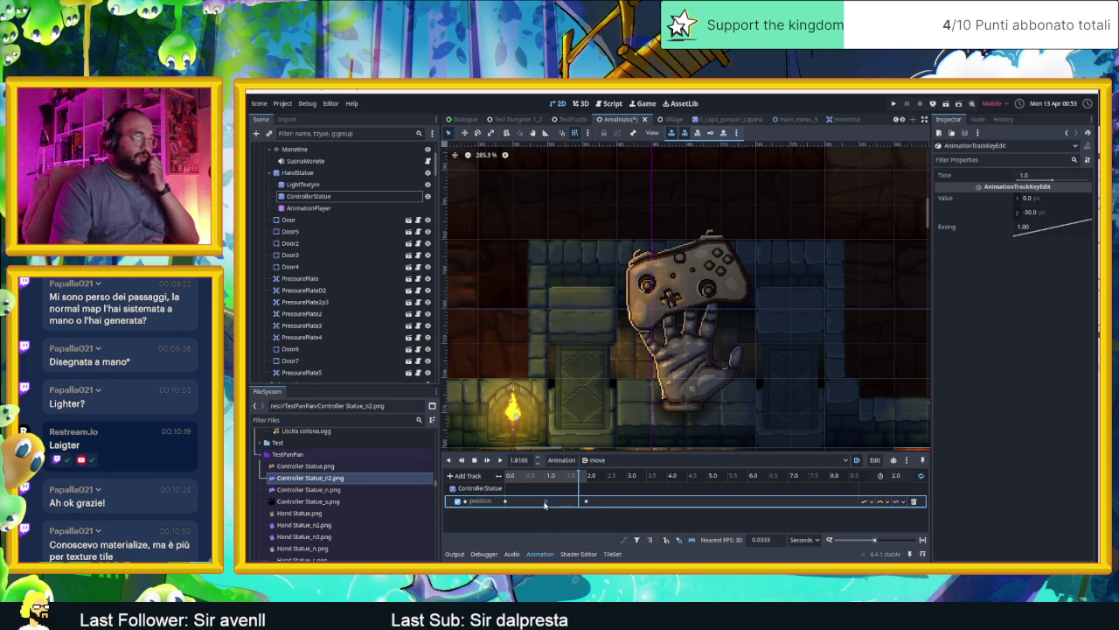
pyautogui.rightClick(545, 502)
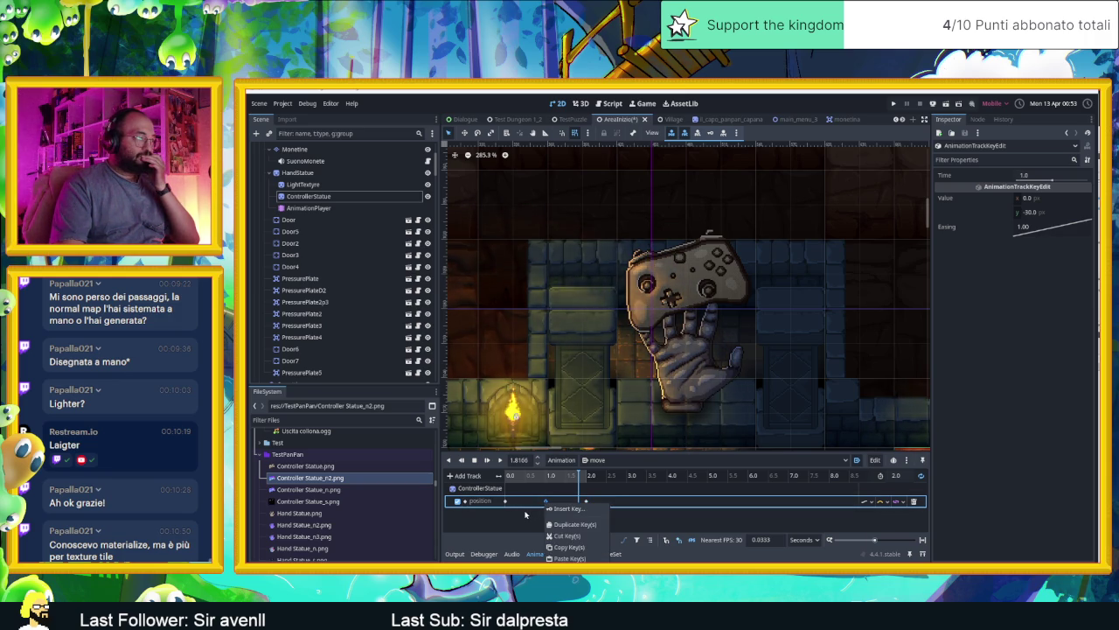
pyautogui.click(528, 515)
pyautogui.press('s')
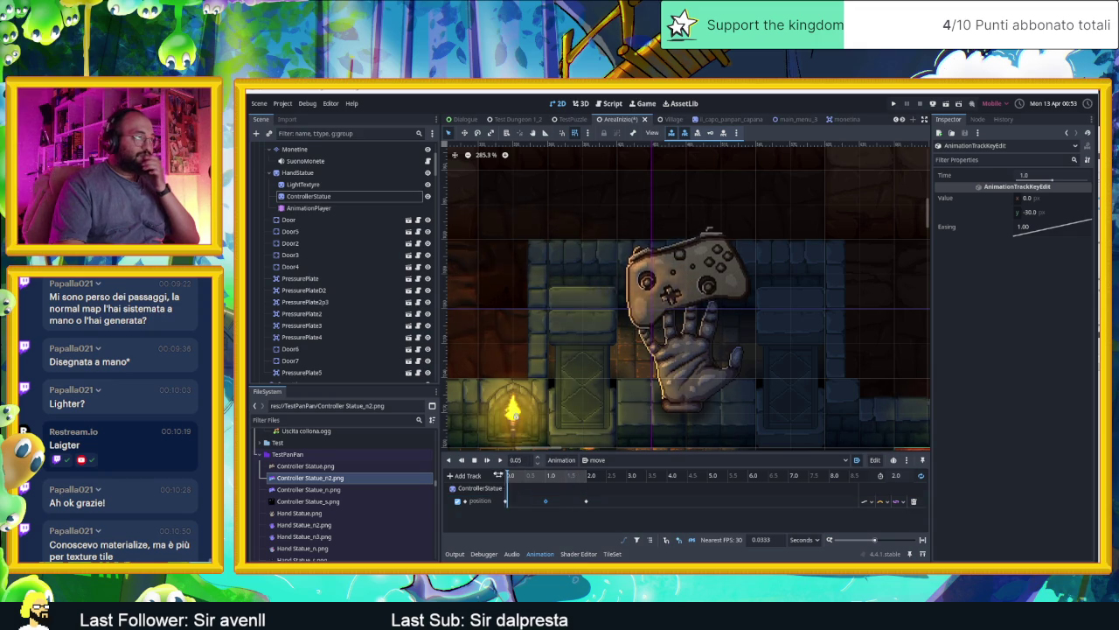
# - Toggle the bezier curve view on and back off for the position track
pyautogui.click(623, 540)
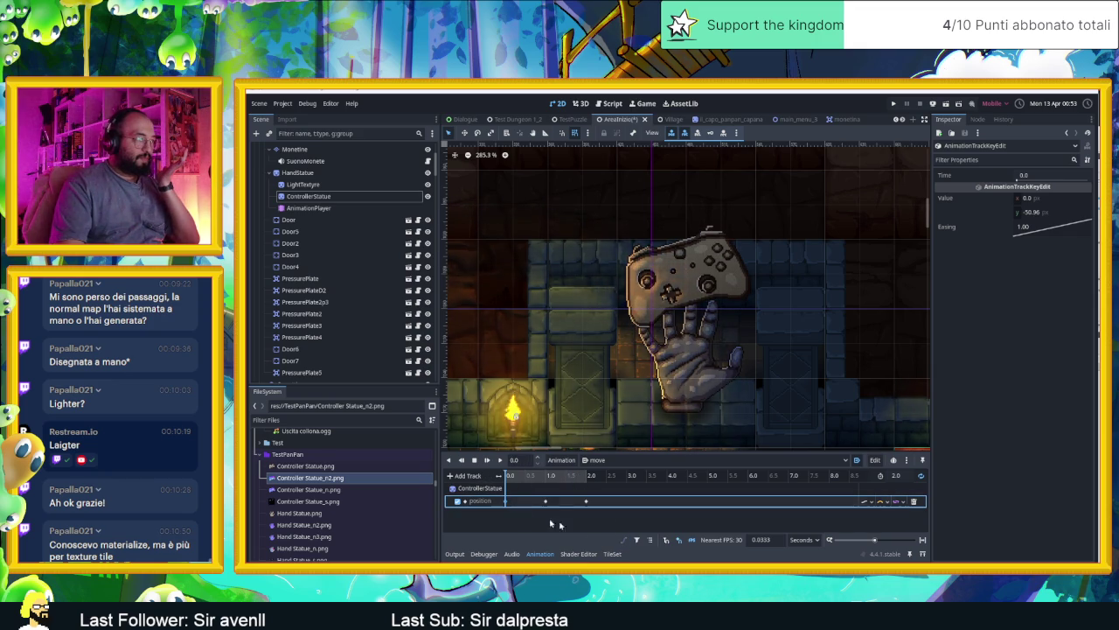
pyautogui.click(625, 539)
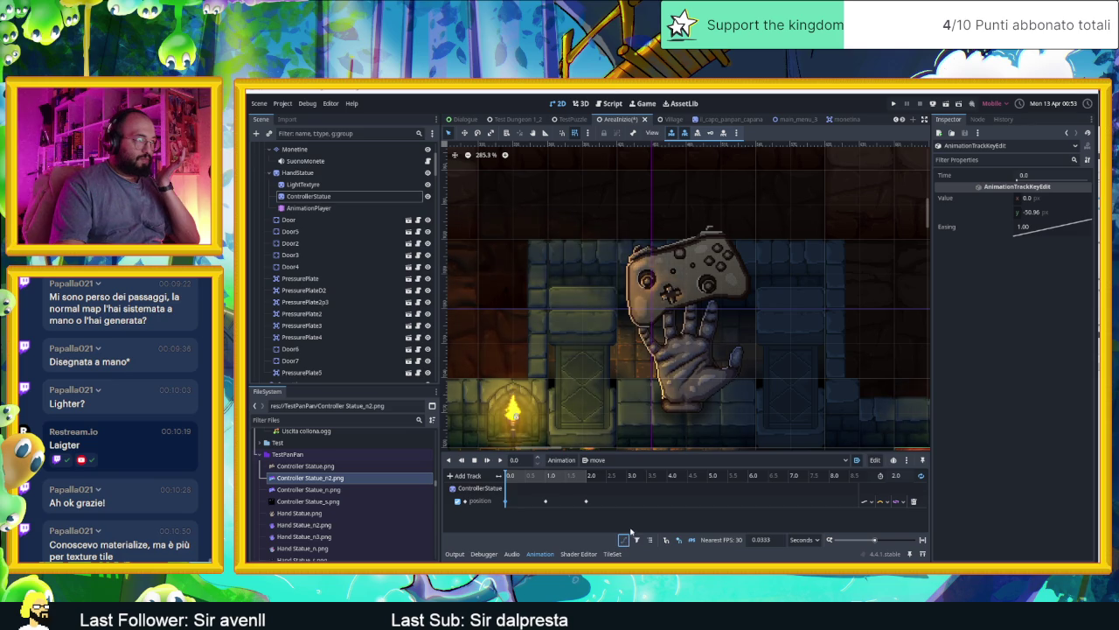
pyautogui.click(650, 540)
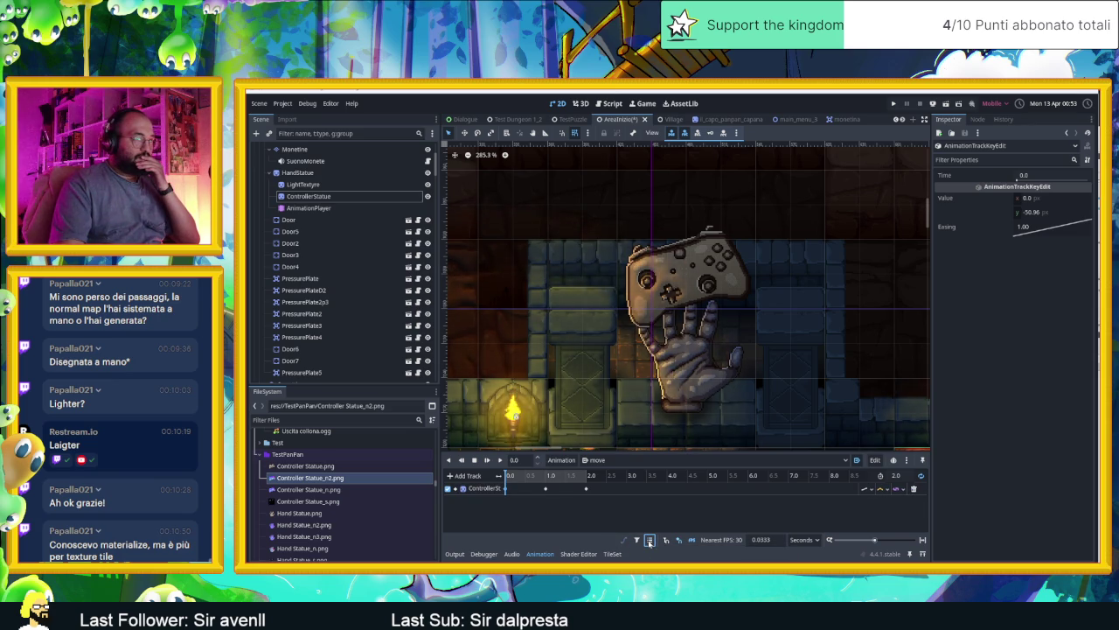
pyautogui.click(650, 540)
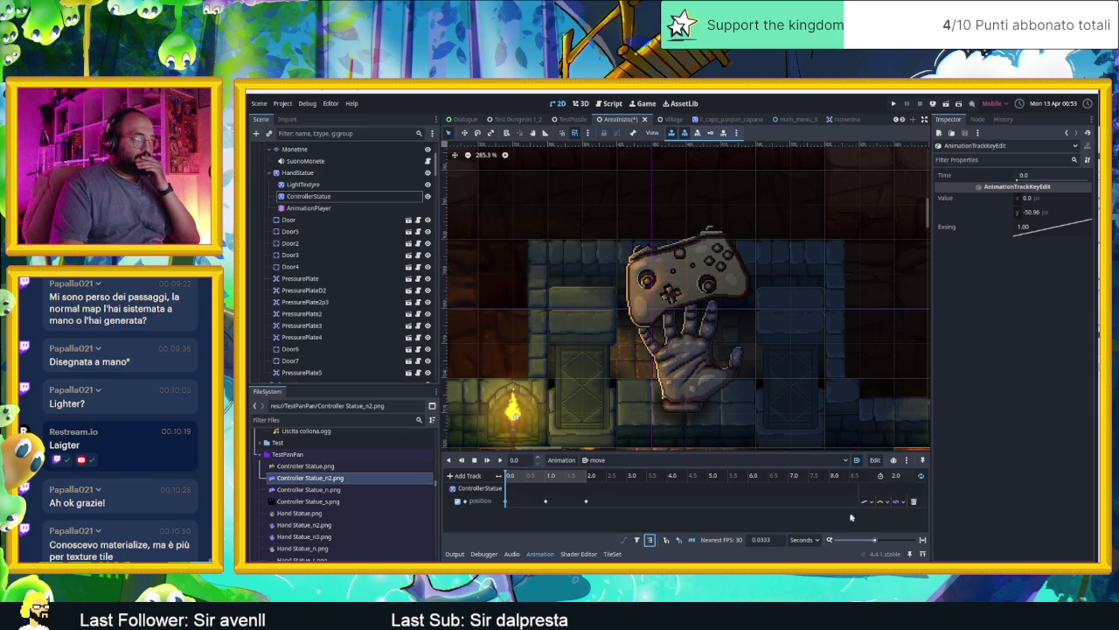
# - Set the position track to Cubic interpolation and Capture update mode, then play 'move'
pyautogui.click(904, 504)
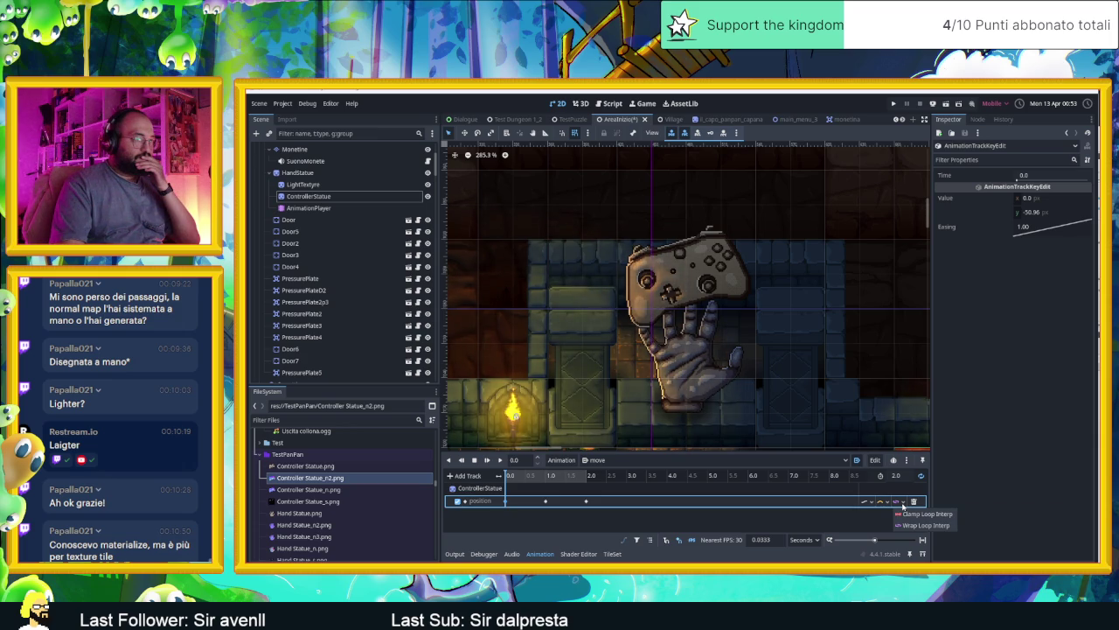
pyautogui.click(890, 504)
pyautogui.click(889, 504)
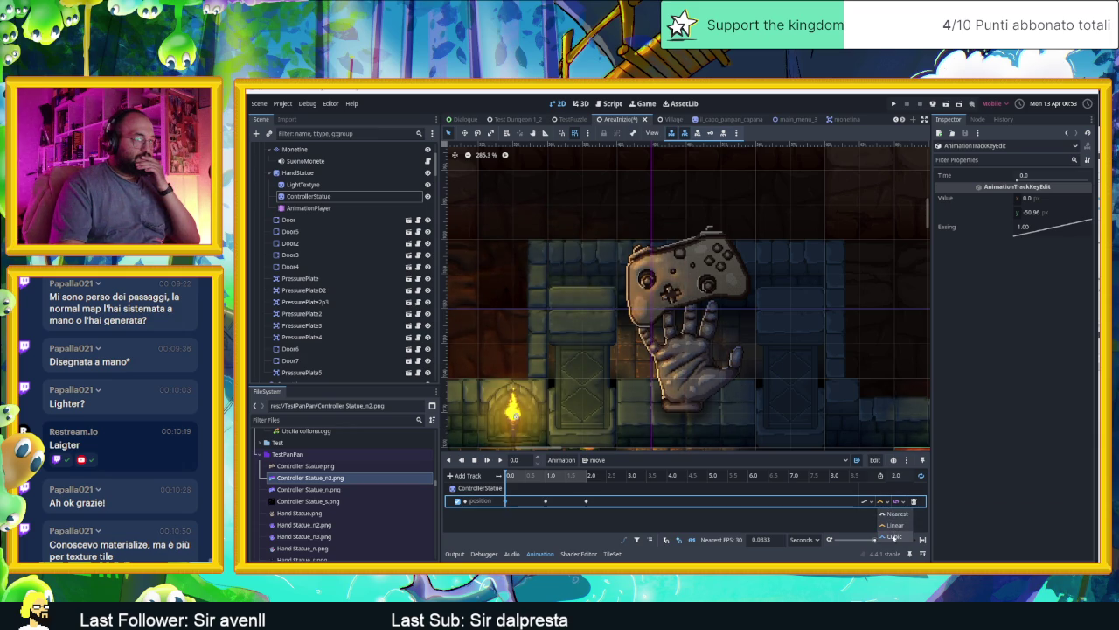
pyautogui.click(893, 535)
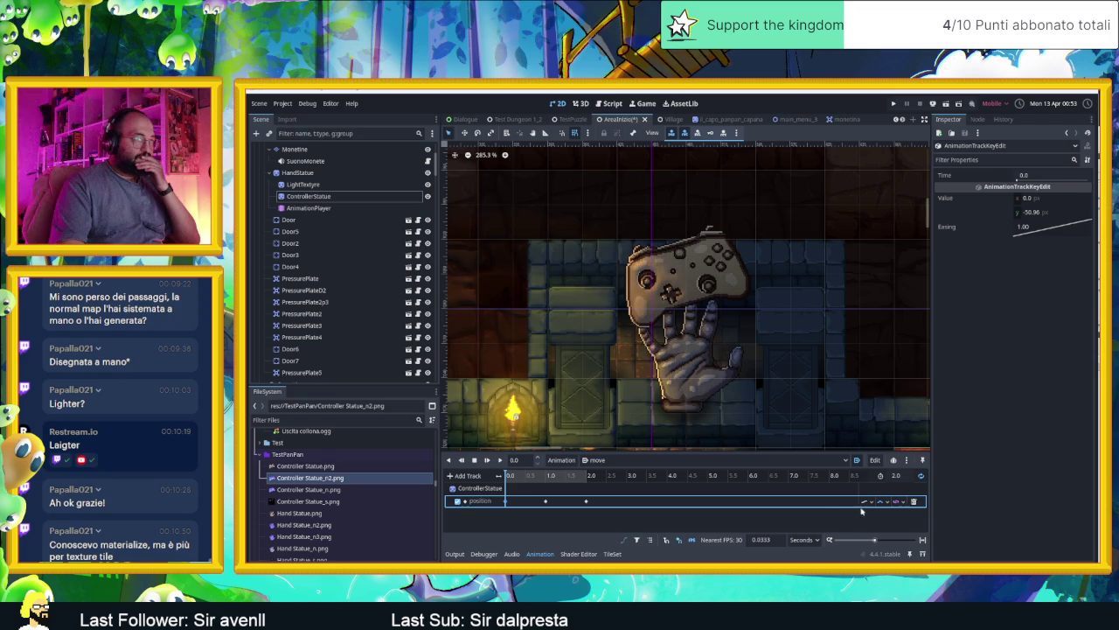
pyautogui.click(866, 501)
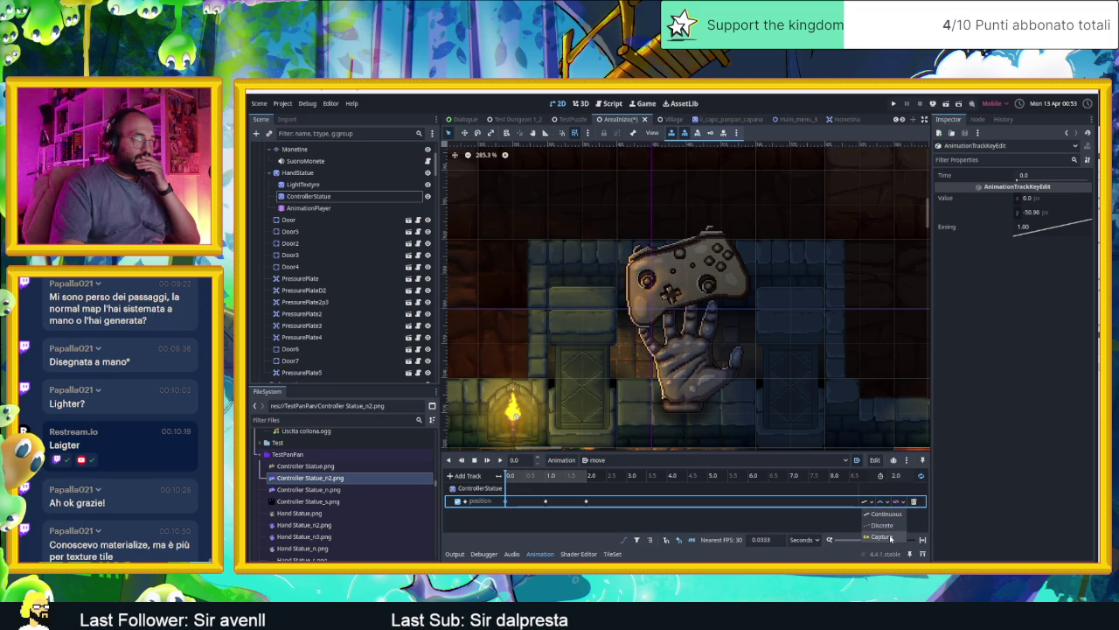
pyautogui.click(891, 537)
pyautogui.click(868, 503)
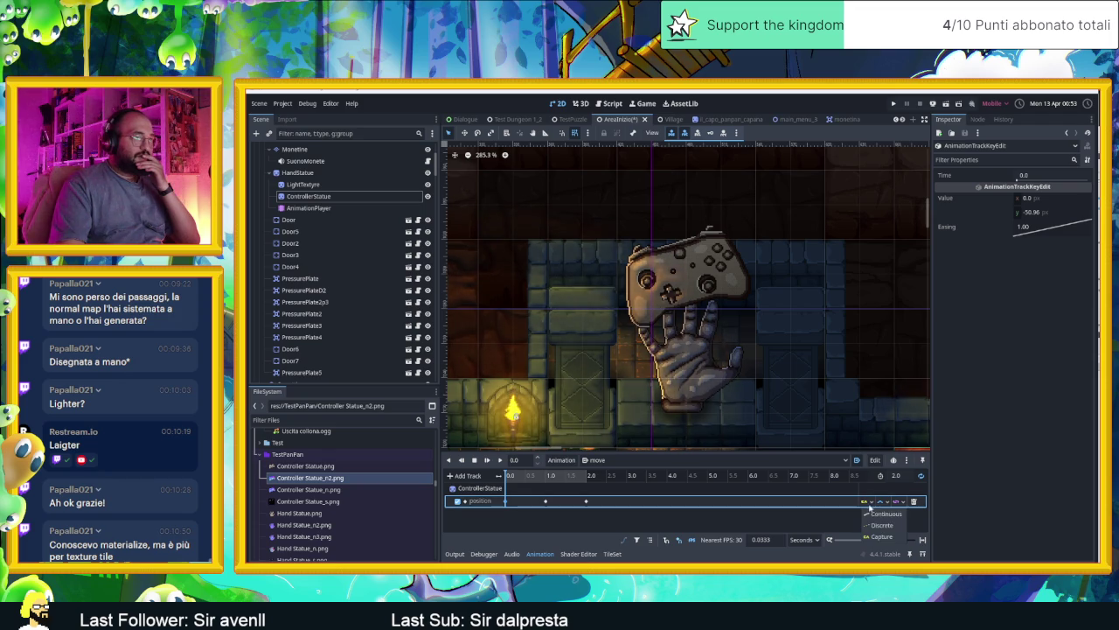
pyautogui.click(879, 513)
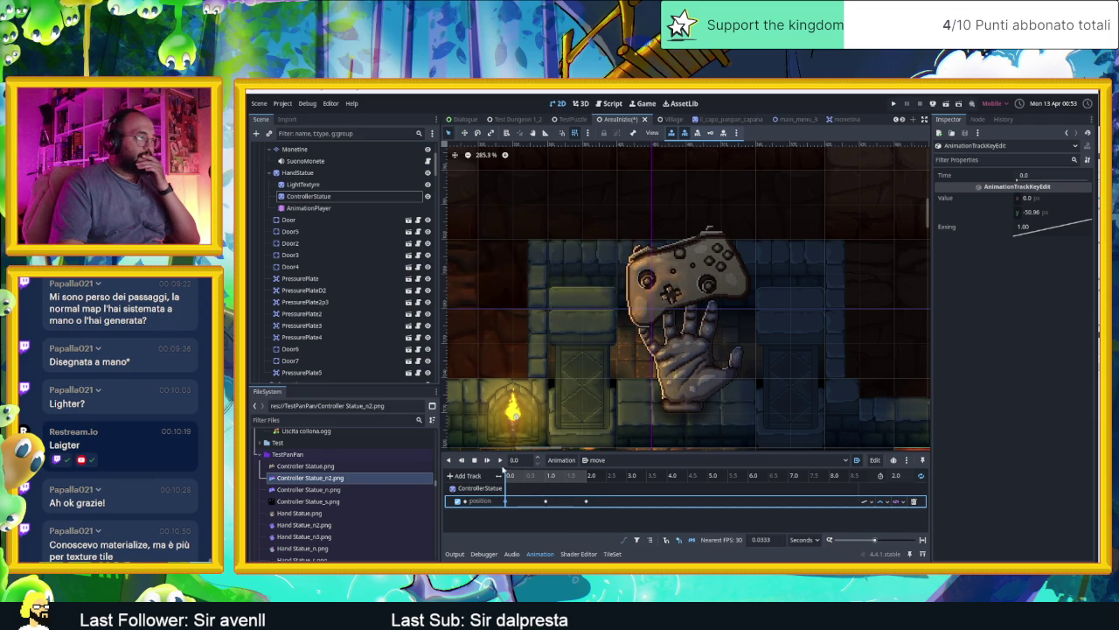
pyautogui.click(500, 461)
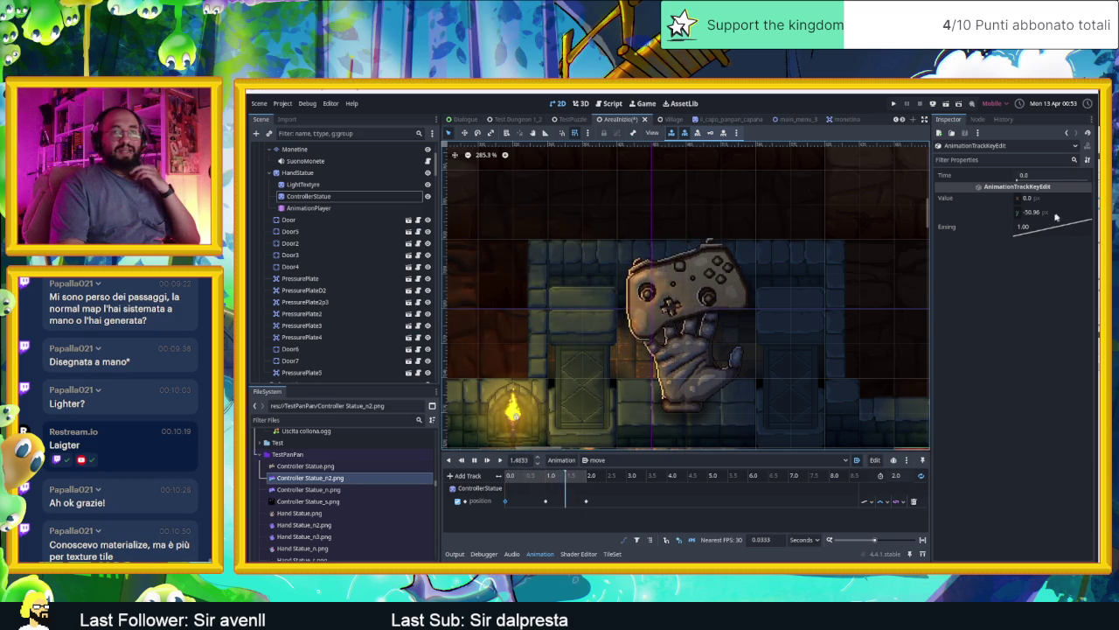
# - Zoom the 2D viewport out from 285.3% to 177.2% to watch the statue bob
pyautogui.scroll(-3, 727, 285)
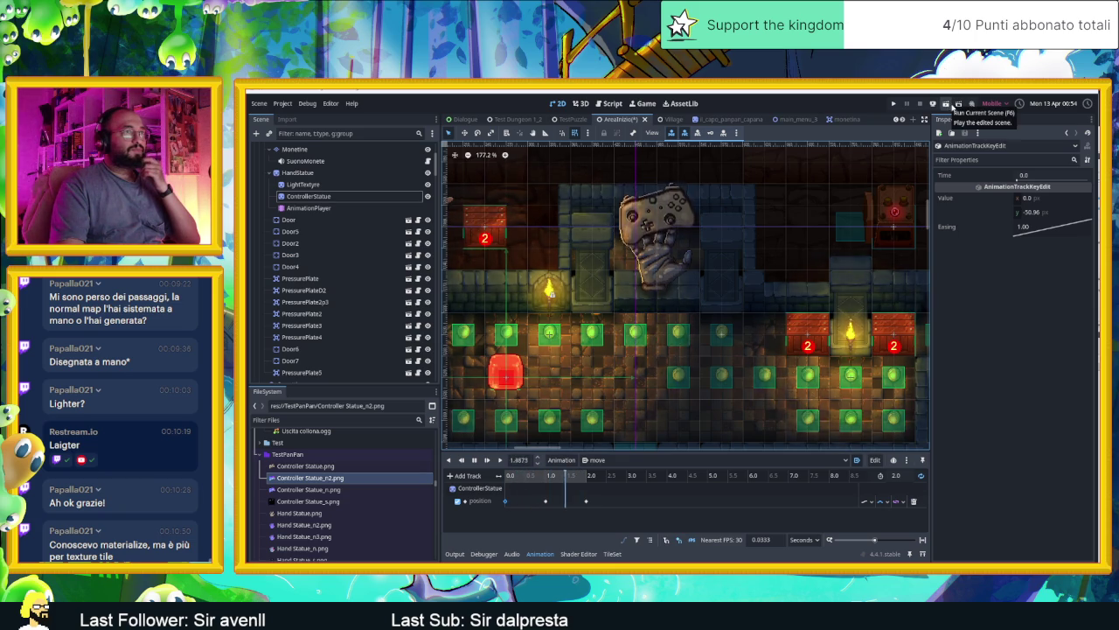
# - Run the current scene, saving the animated controller statue scene first
pyautogui.click(945, 104)
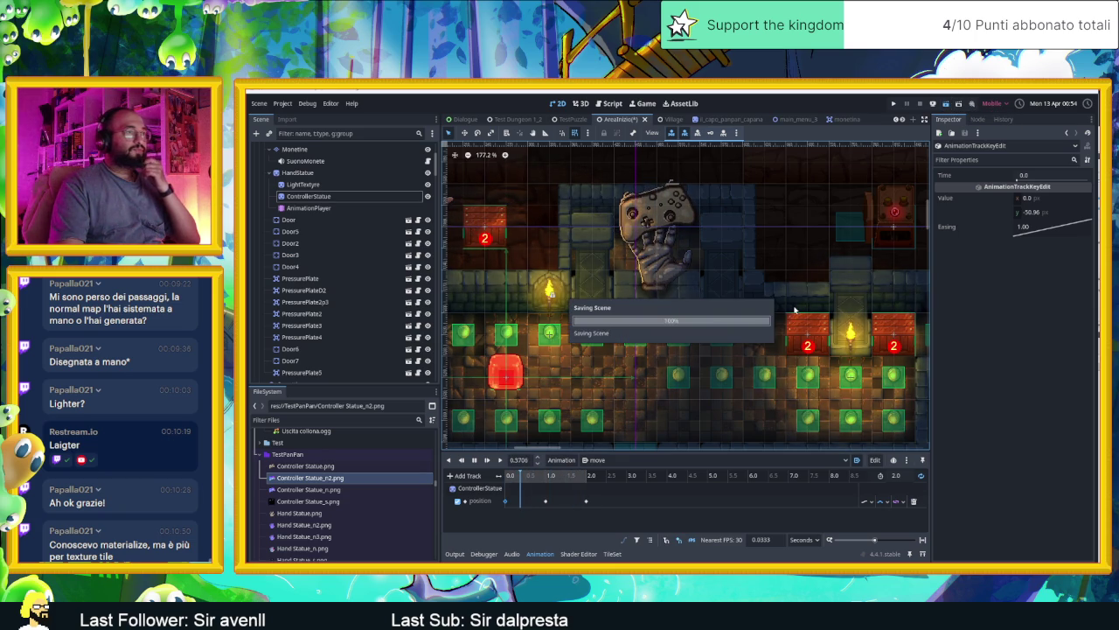